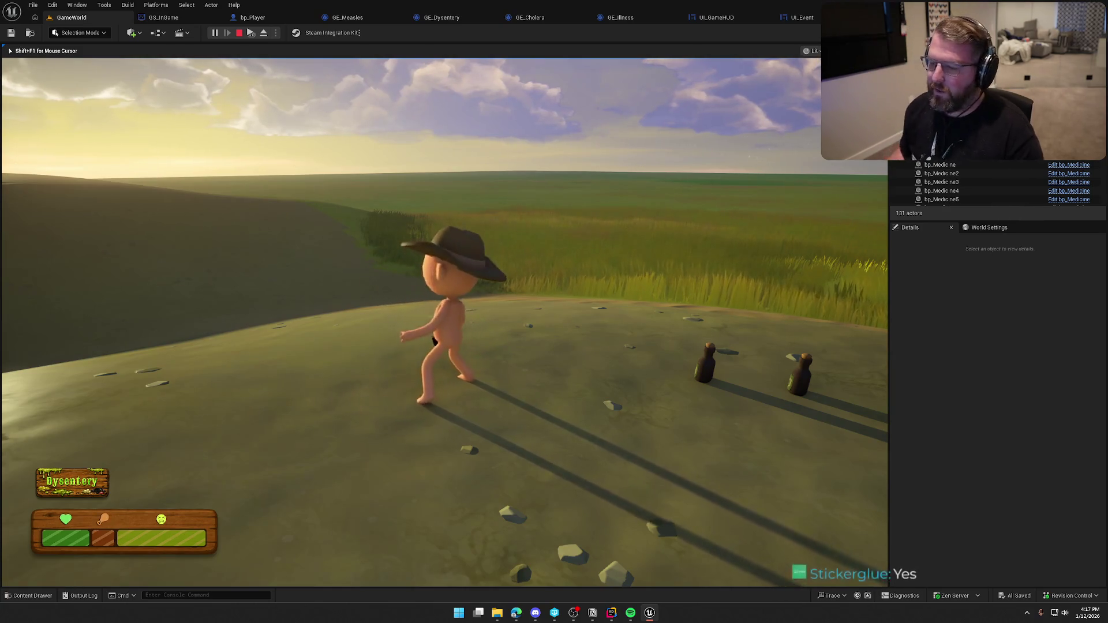
Step: Run across the hilltop to the trading post shed and buy the $10 food item
key("w")
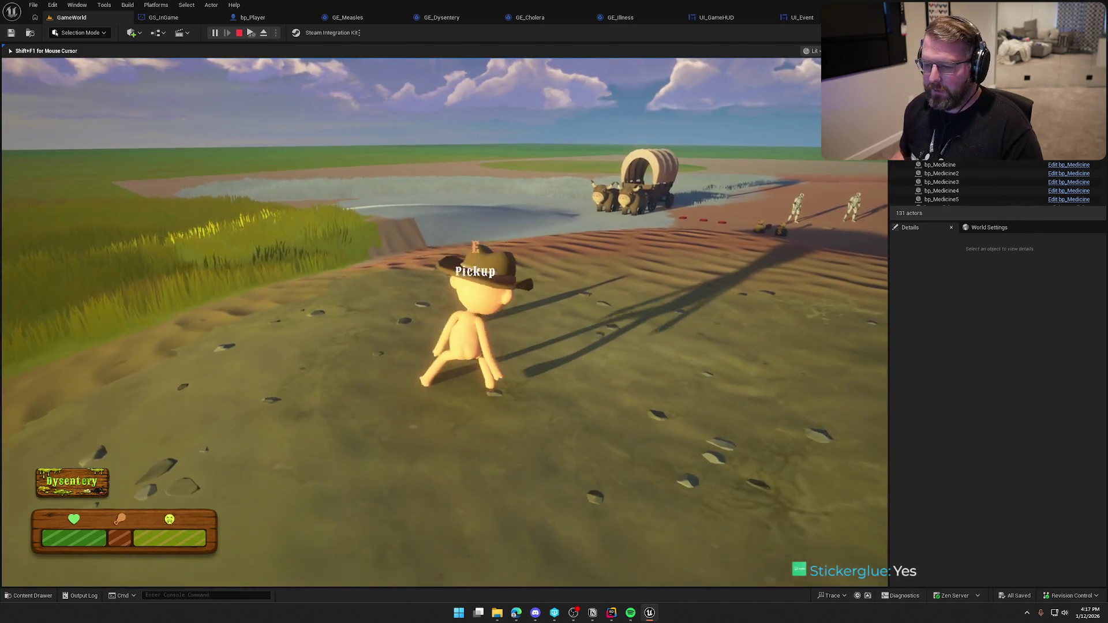
key("w")
key("w")
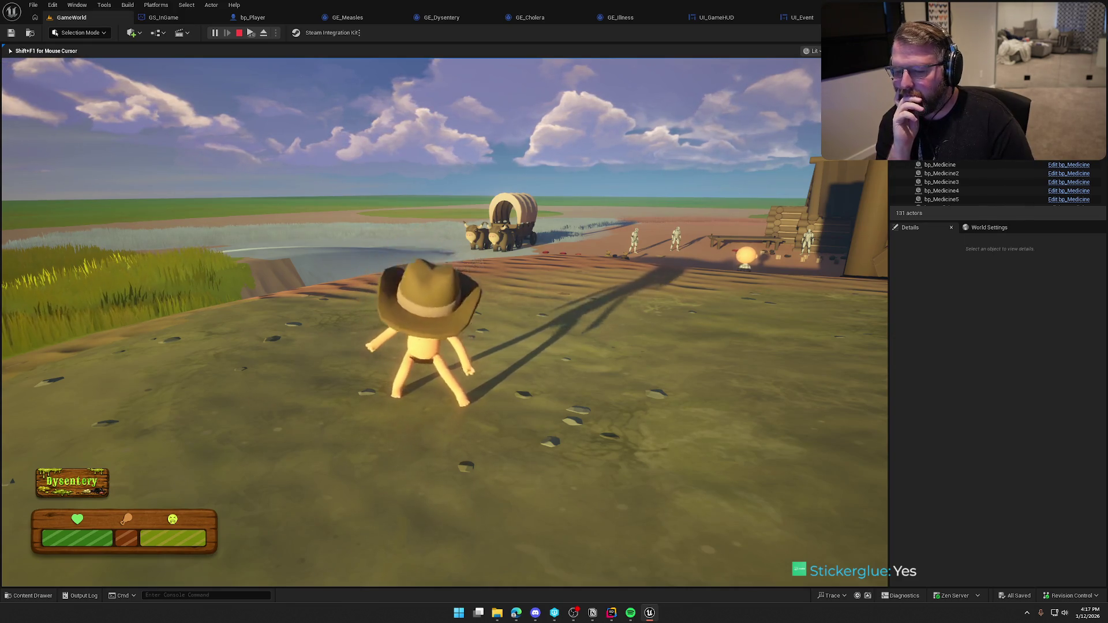
key("w")
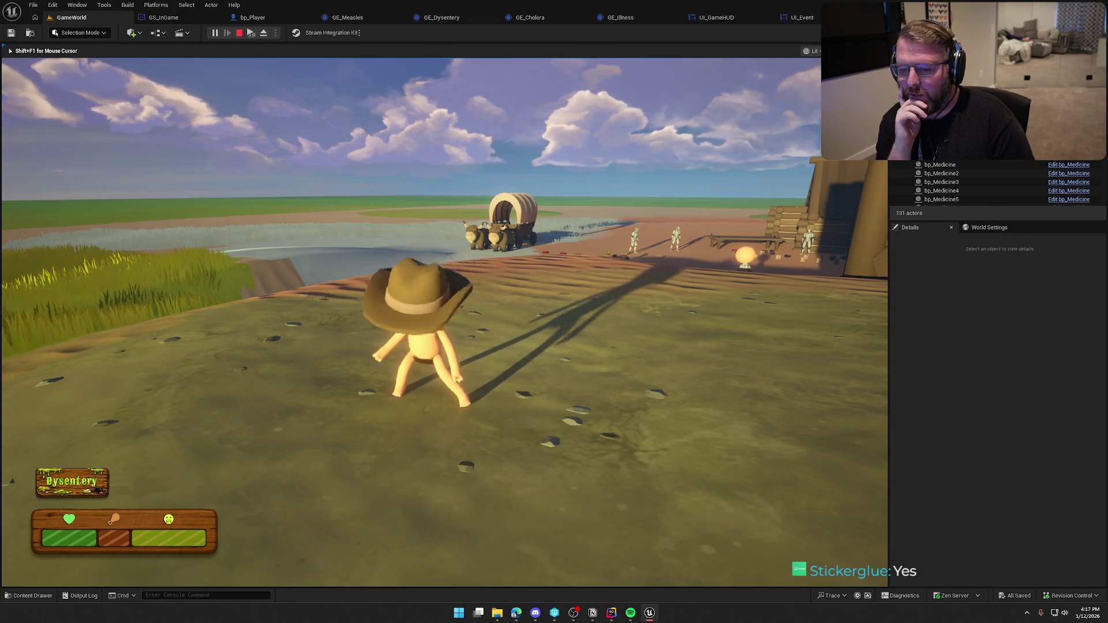
key("shift+w")
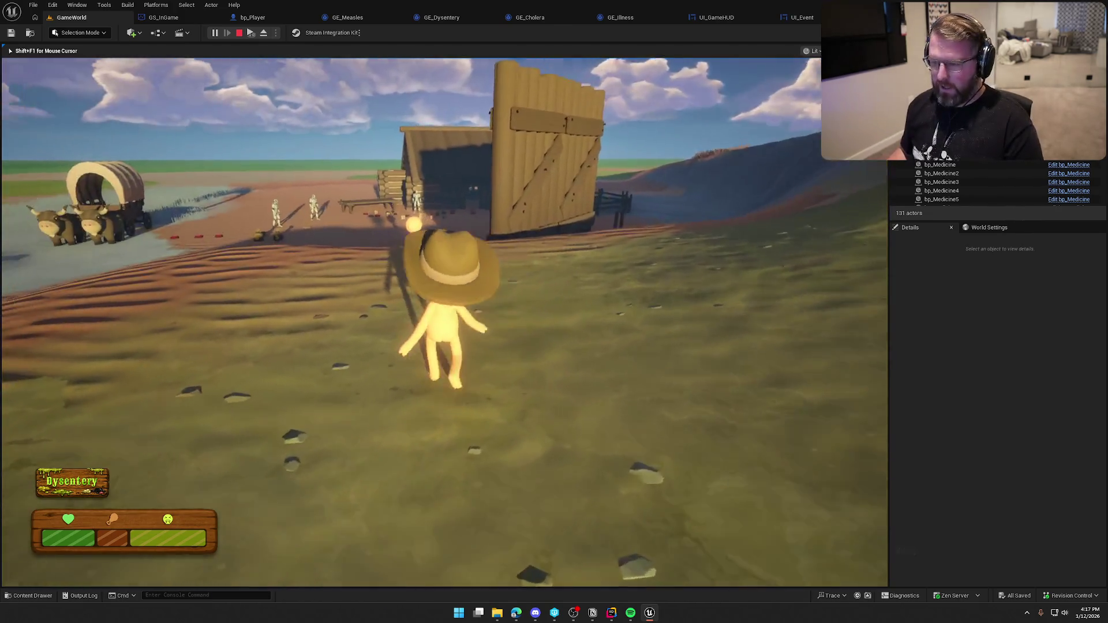
key("shift+w")
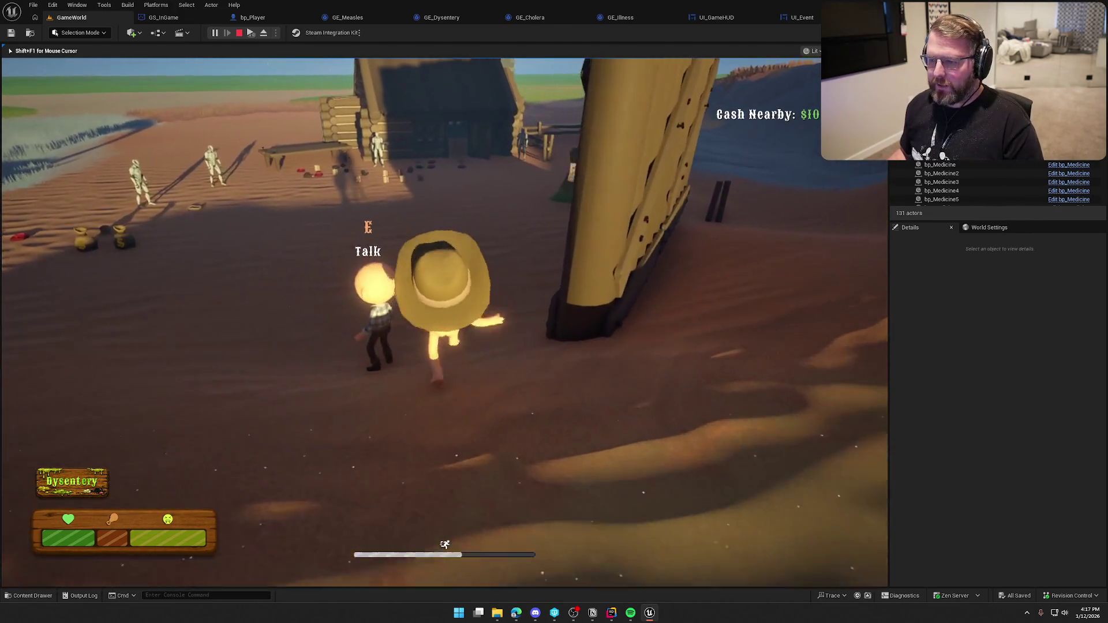
key("shift+w")
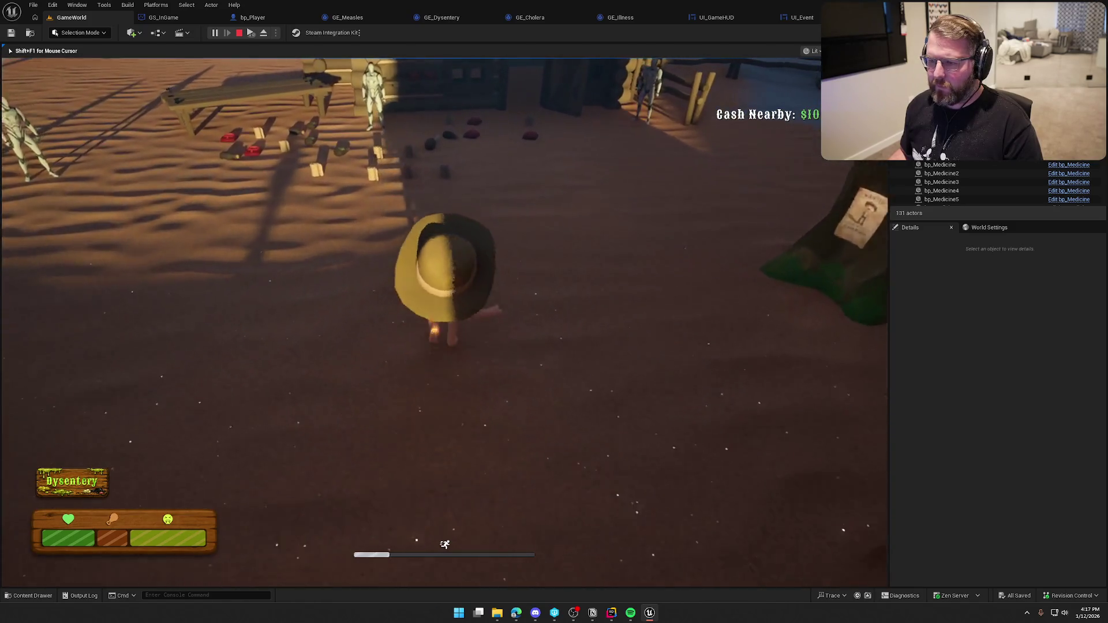
key("w")
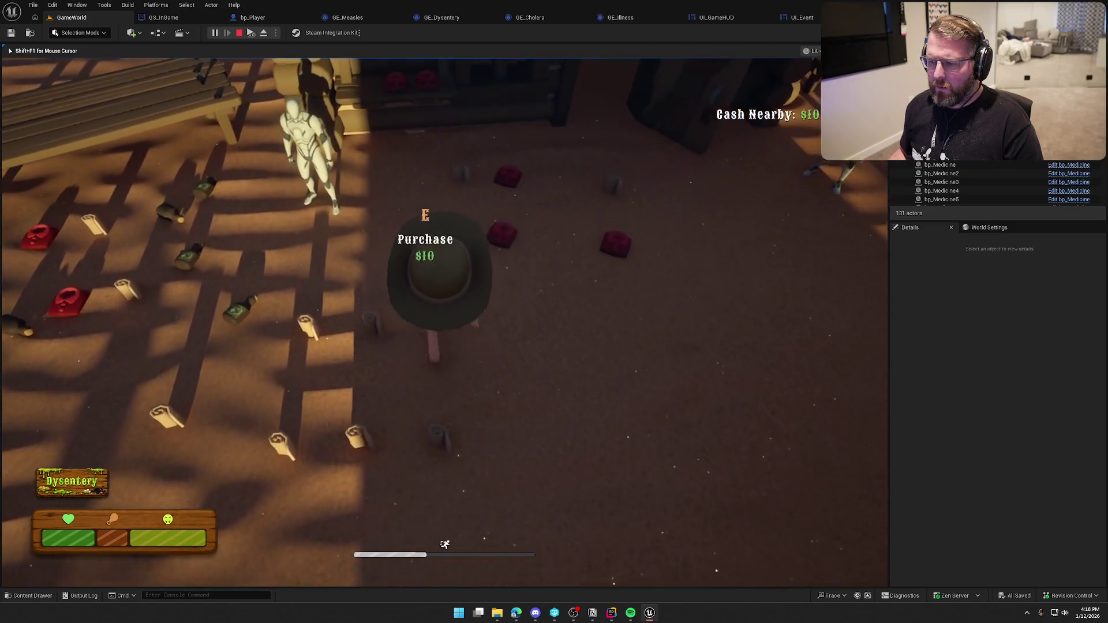
key("e")
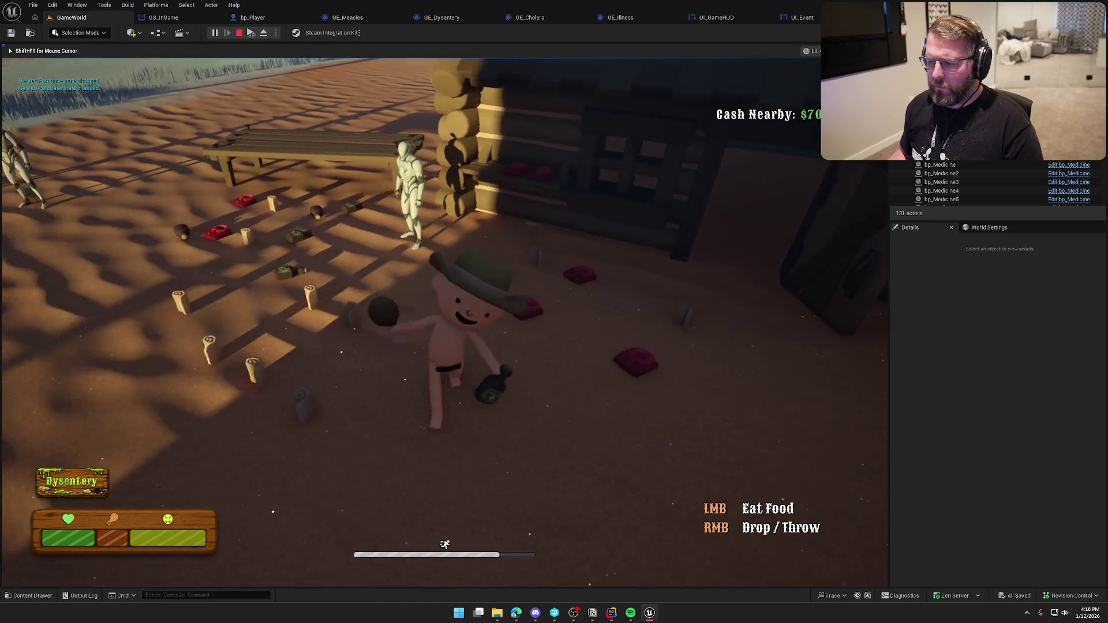
Step: Carry the food back across the field and up onto the hilltop
key("w")
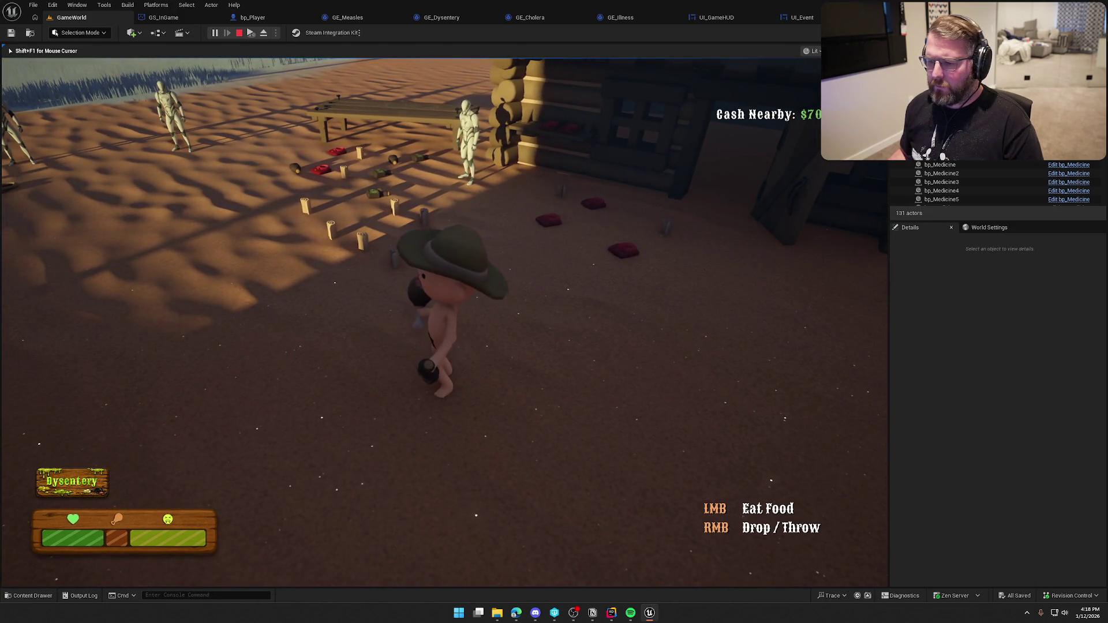
key("w")
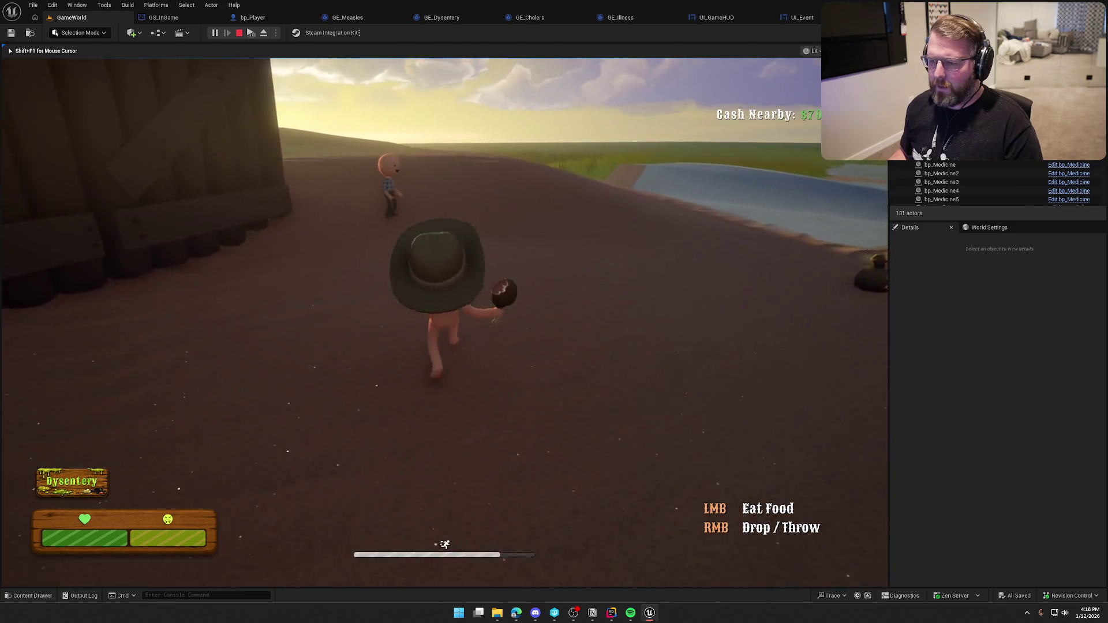
key("w")
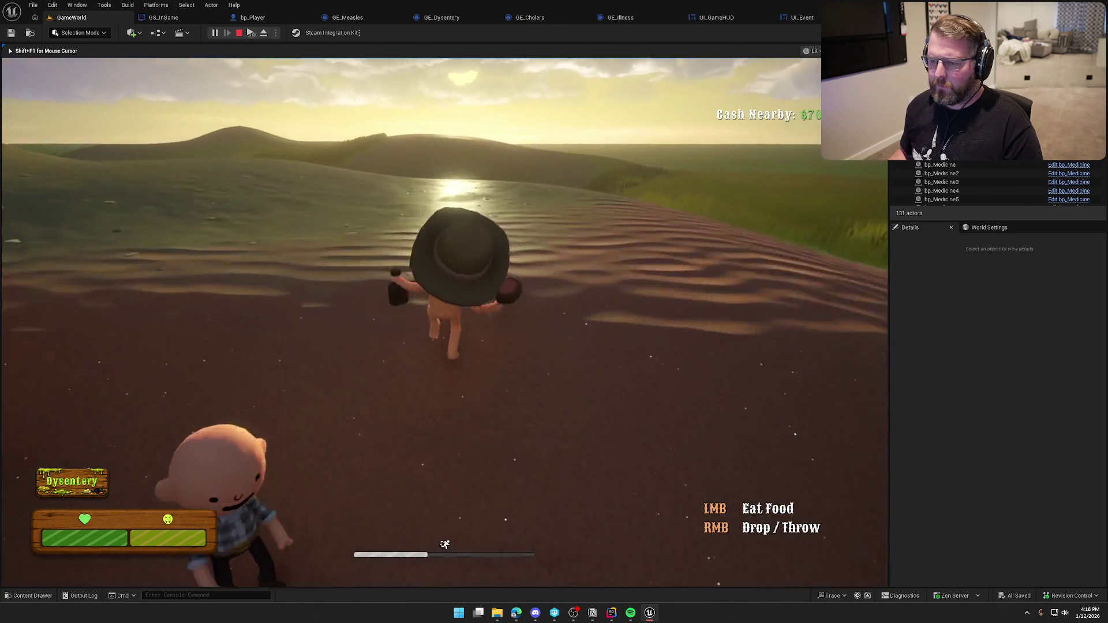
key("w")
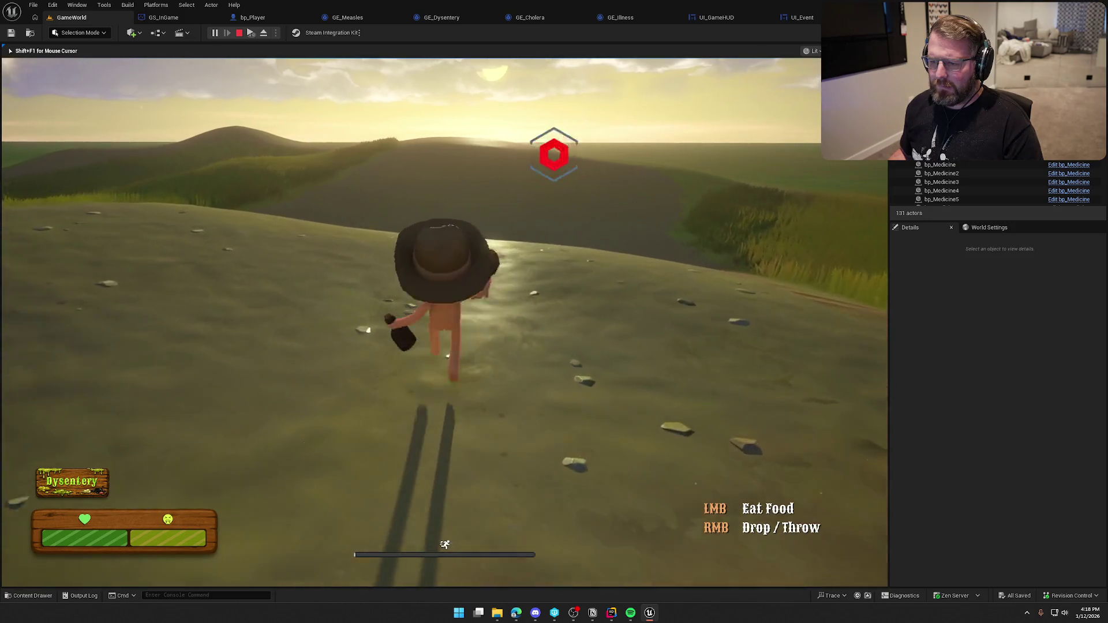
key("w")
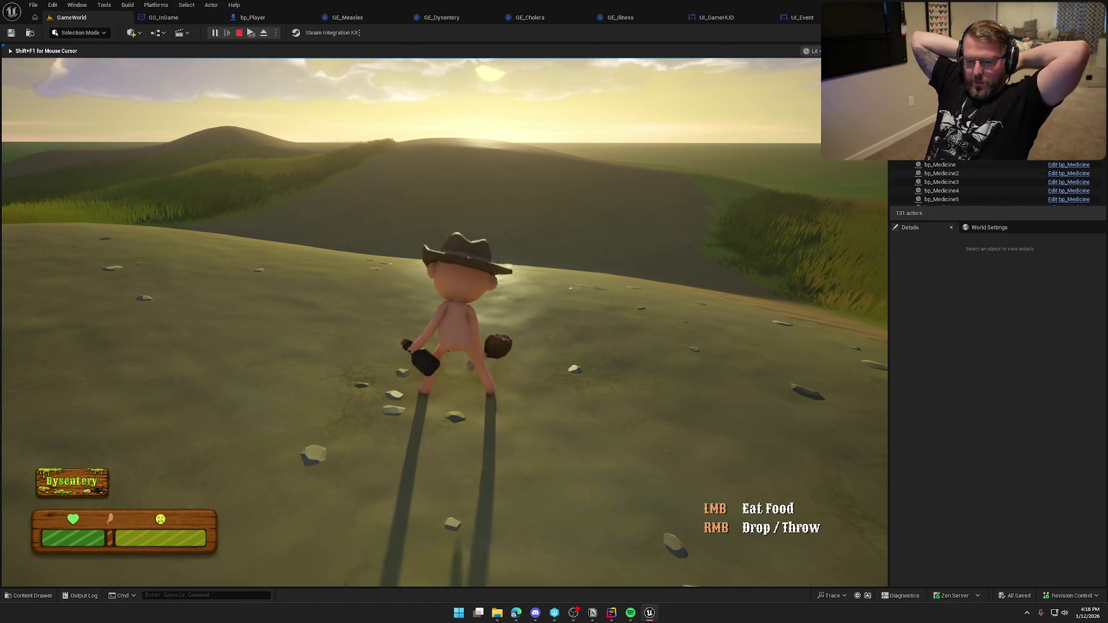
Step: Use the medicine bottle and move the food to the other hand, catching Measles and respawning
scroll(444, 323, "down", 1)
left_click(444, 323)
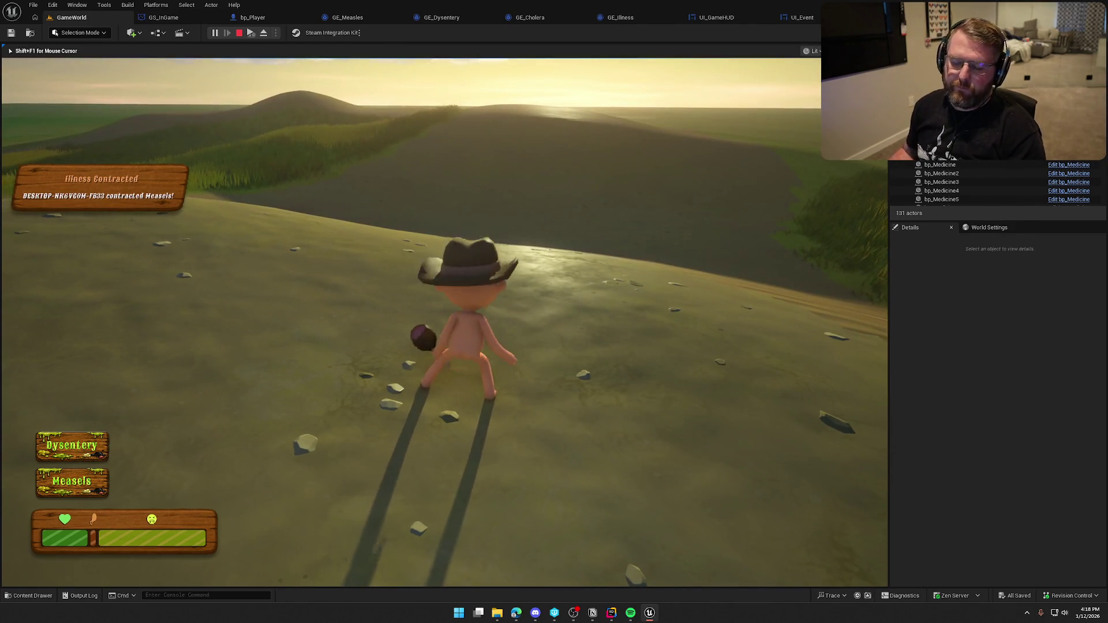
key("e")
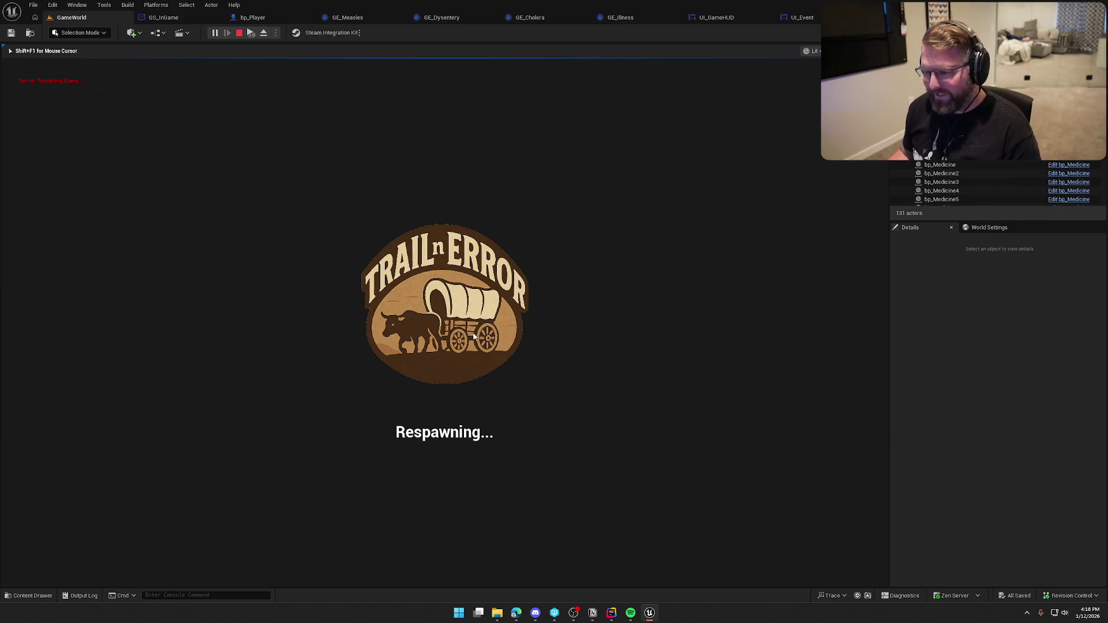
Step: Restart play and buy the $5 food plus a second item at the Trail Head Trading Post
key("Escape")
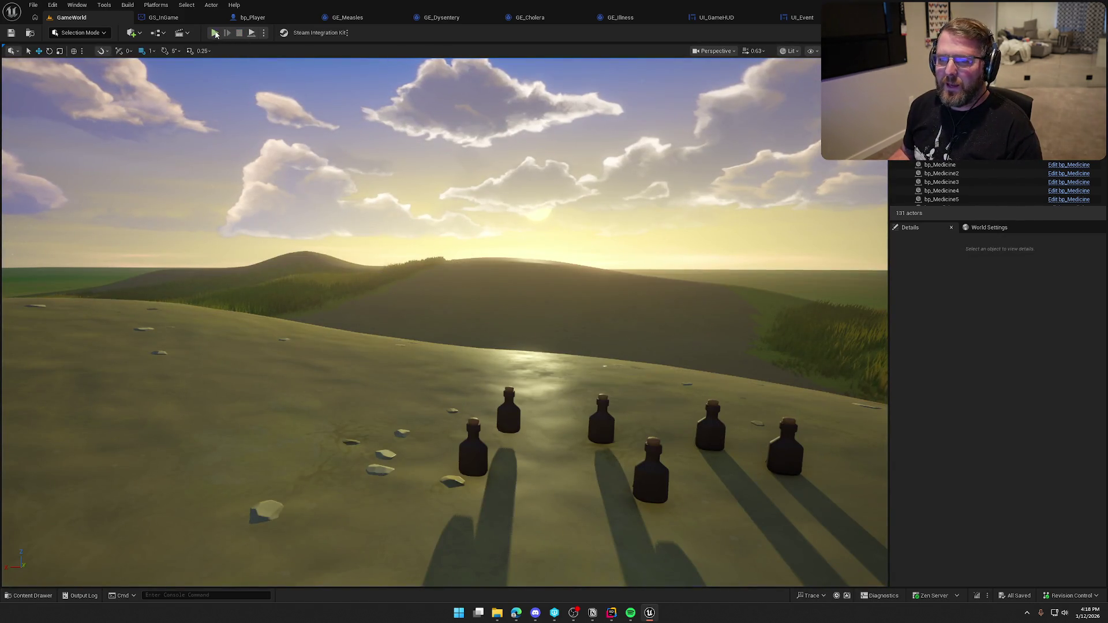
left_click(216, 33)
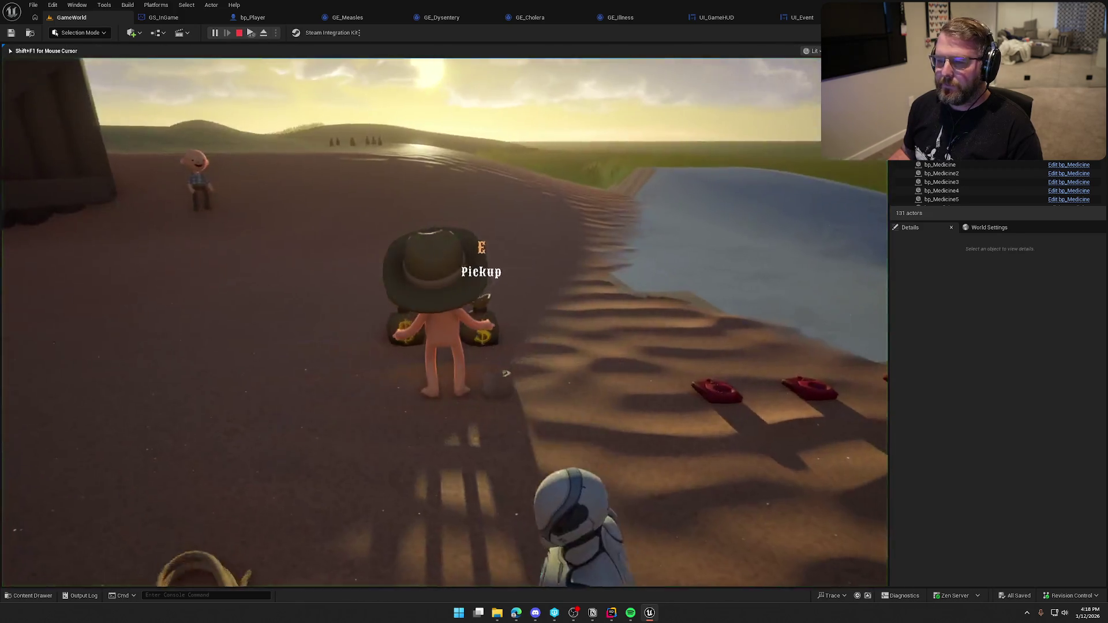
key("shift+w")
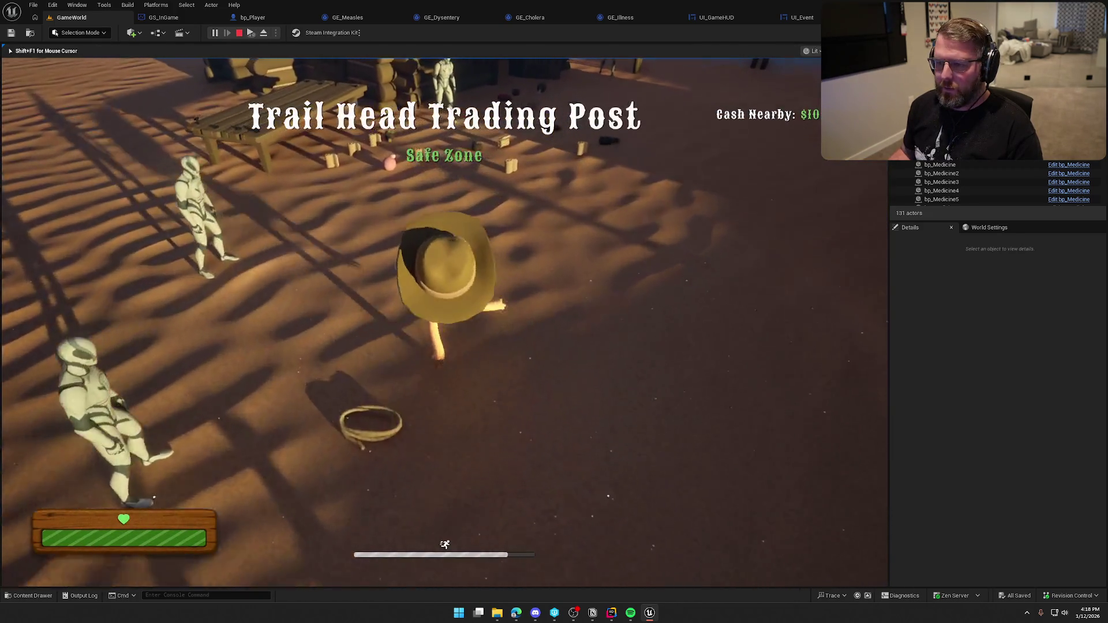
key("w")
key("e")
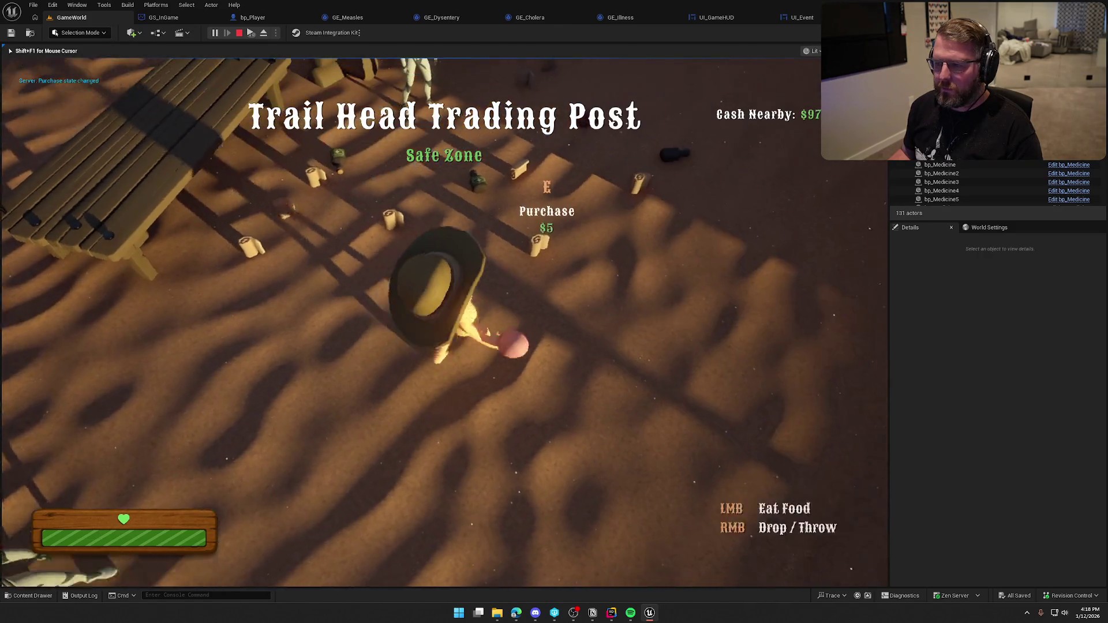
key("shift+w")
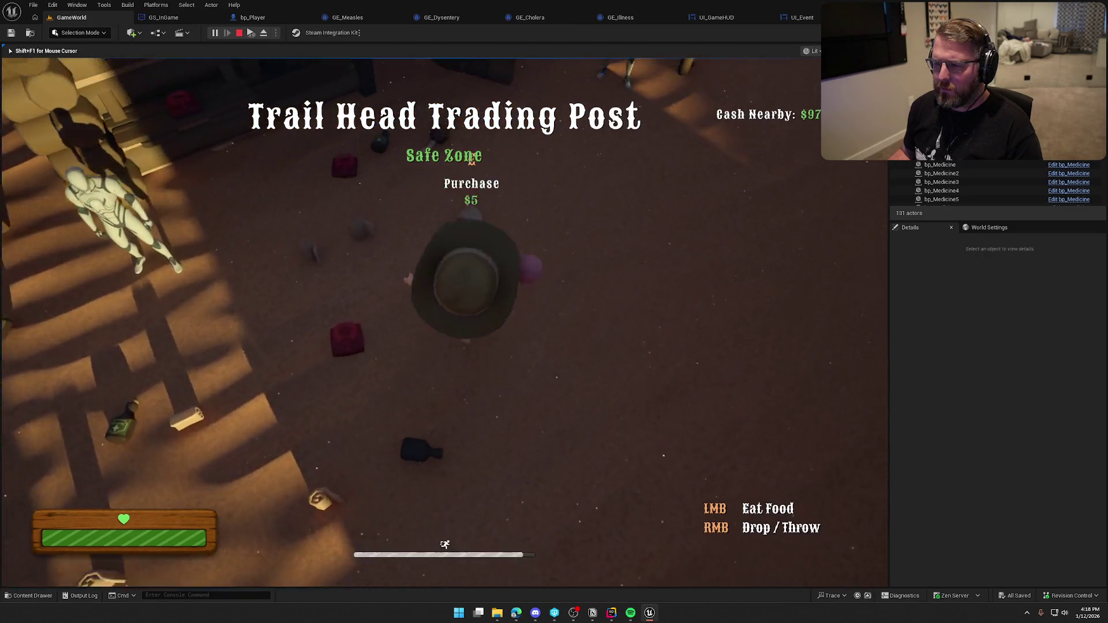
key("w")
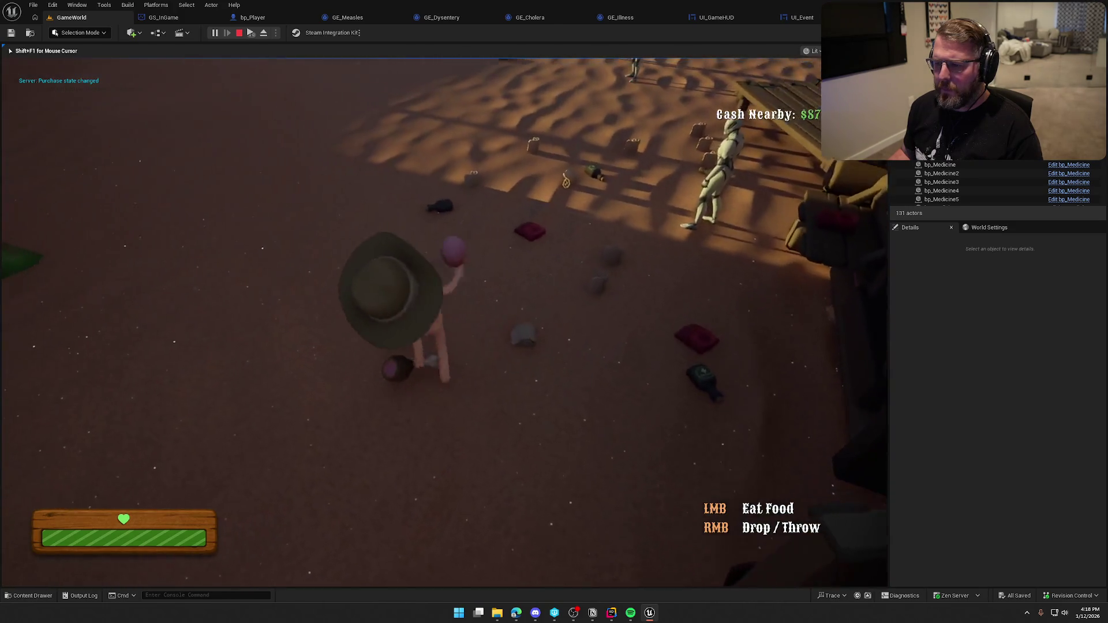
Step: Run back up the hill to the medicine bottles carrying both items
key("shift+w")
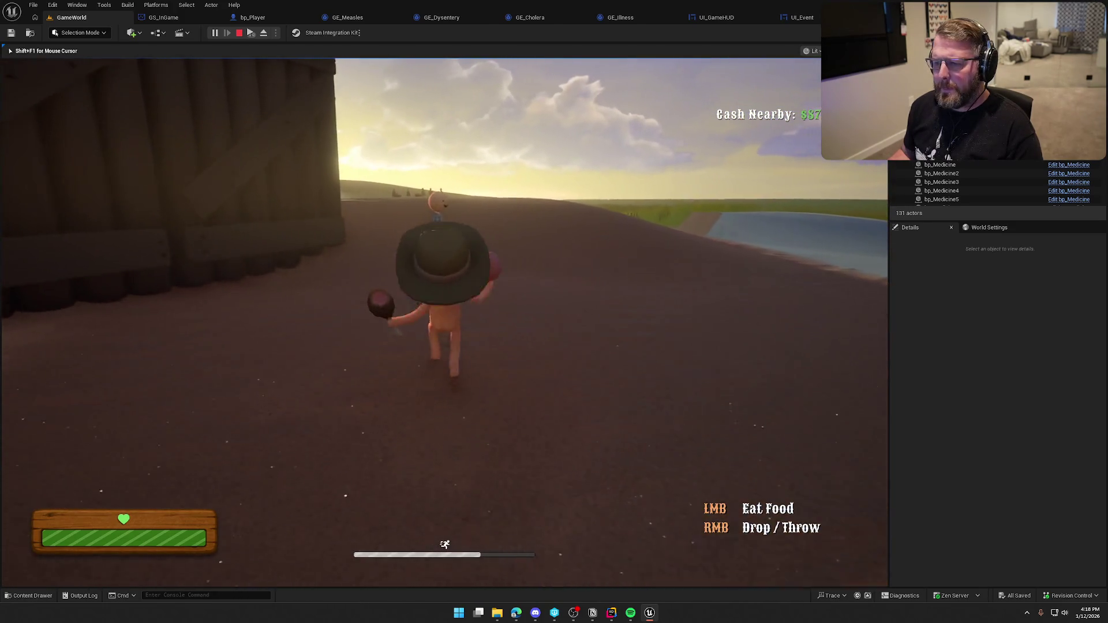
key("shift+w")
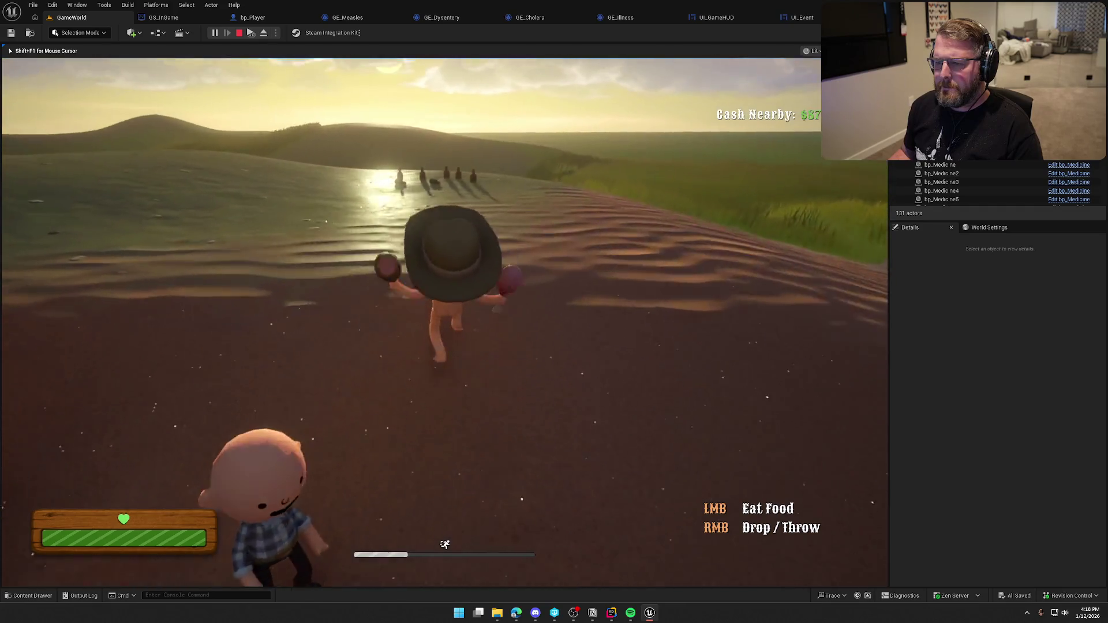
key("w")
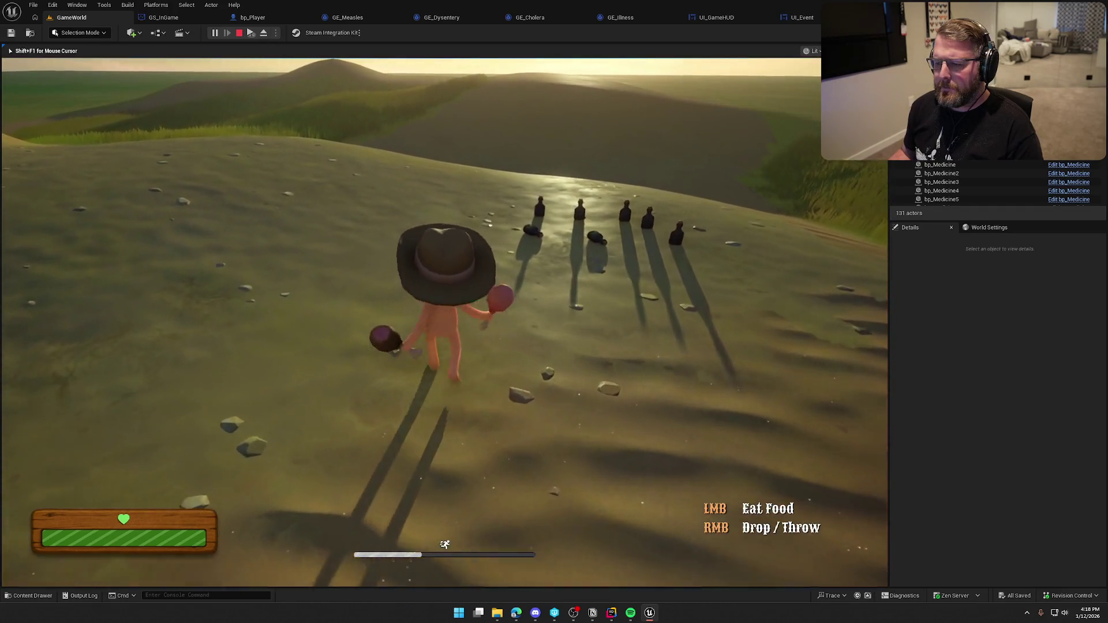
key("w")
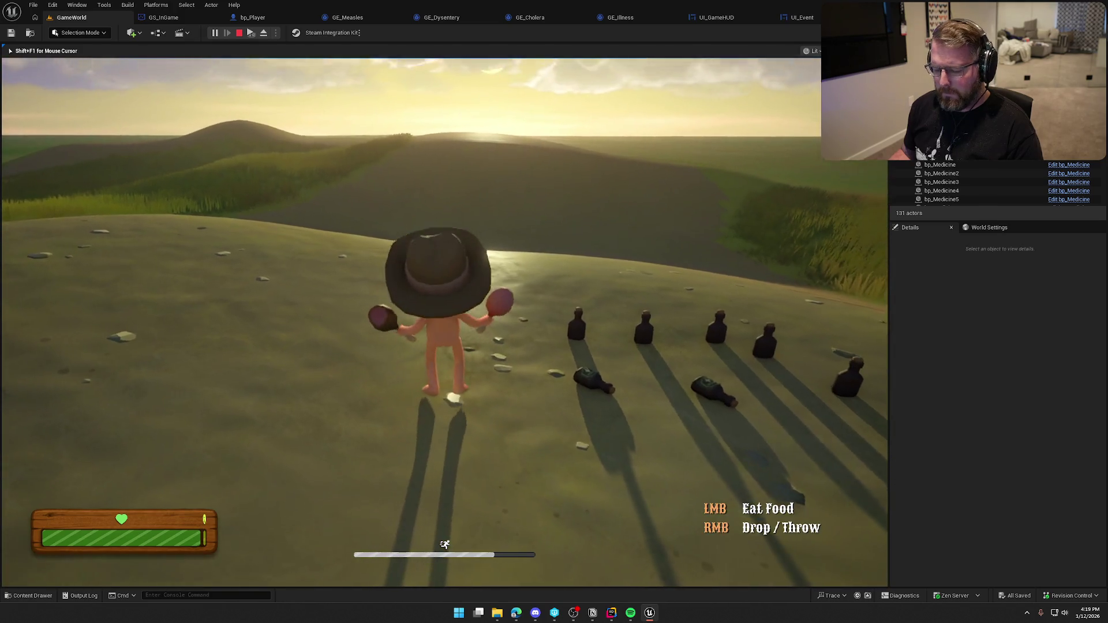
key("w")
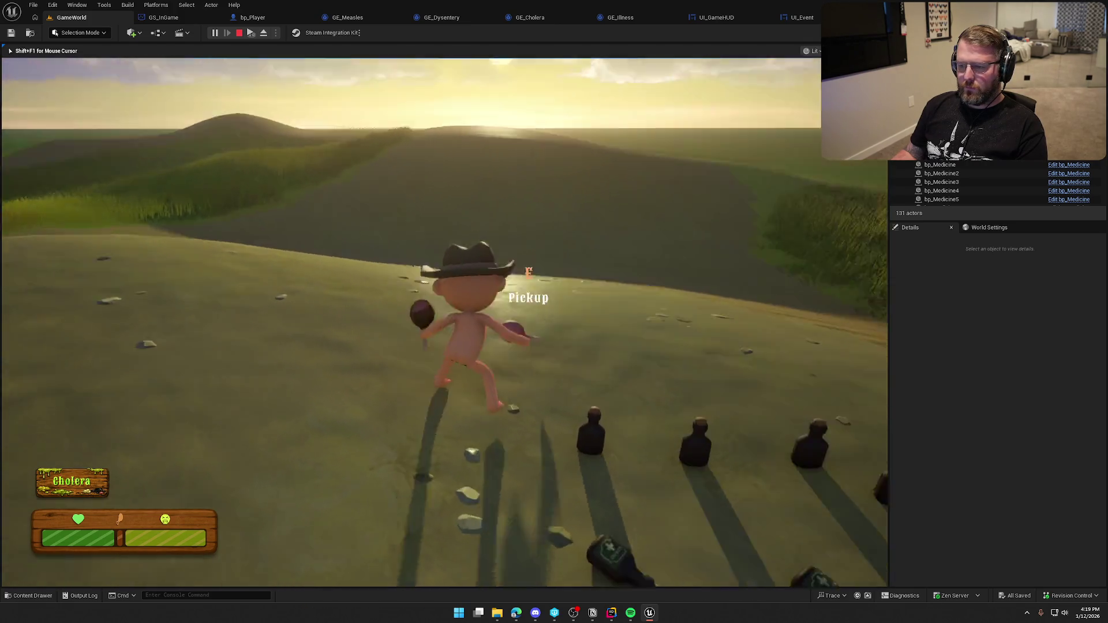
Step: Pick up medicine bottles, eat the held food, and show bp_Player0 in the gameplay debugger
key("e")
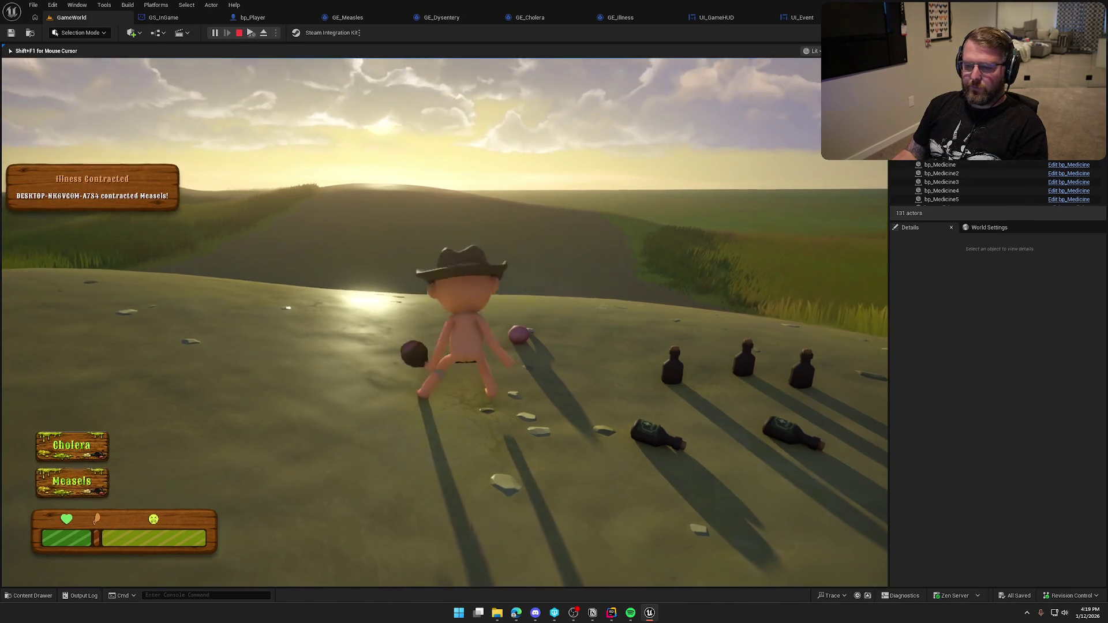
key("e")
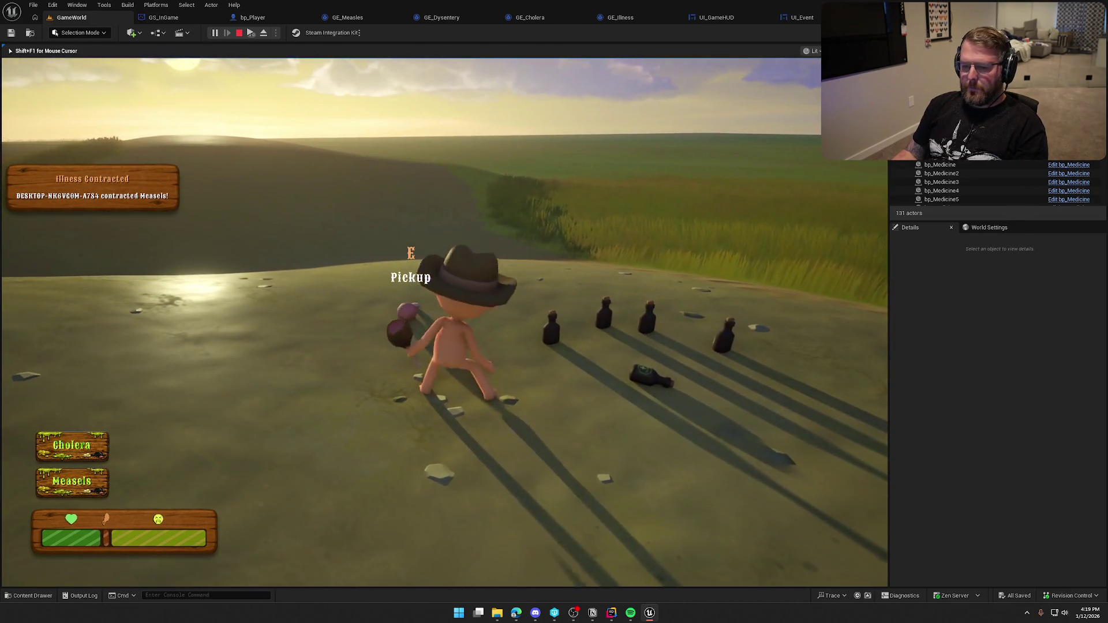
key("e")
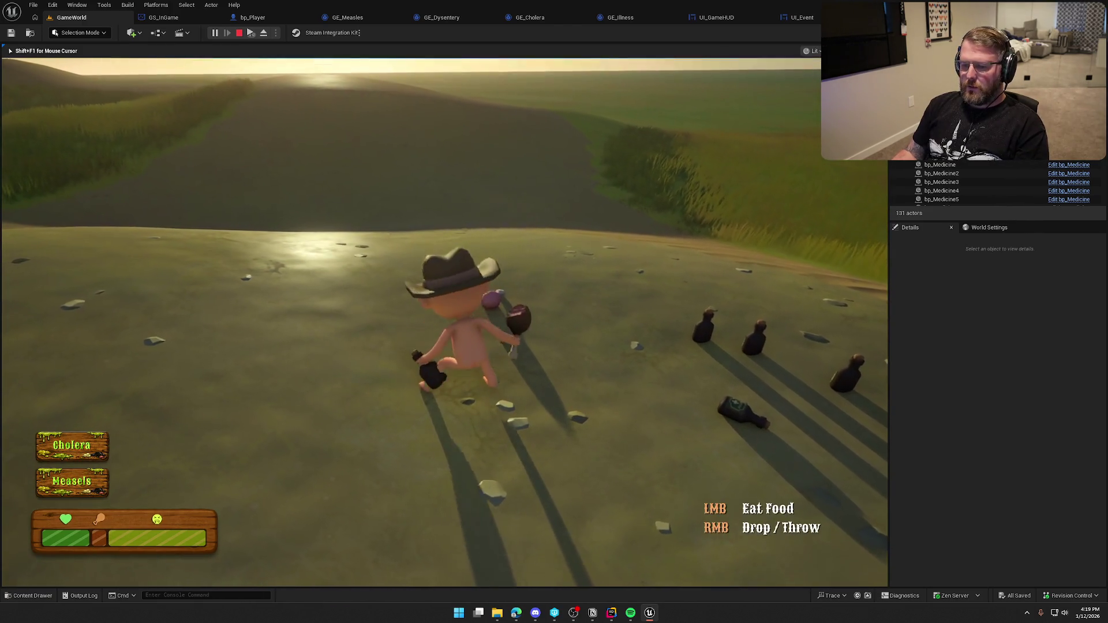
left_click(444, 322)
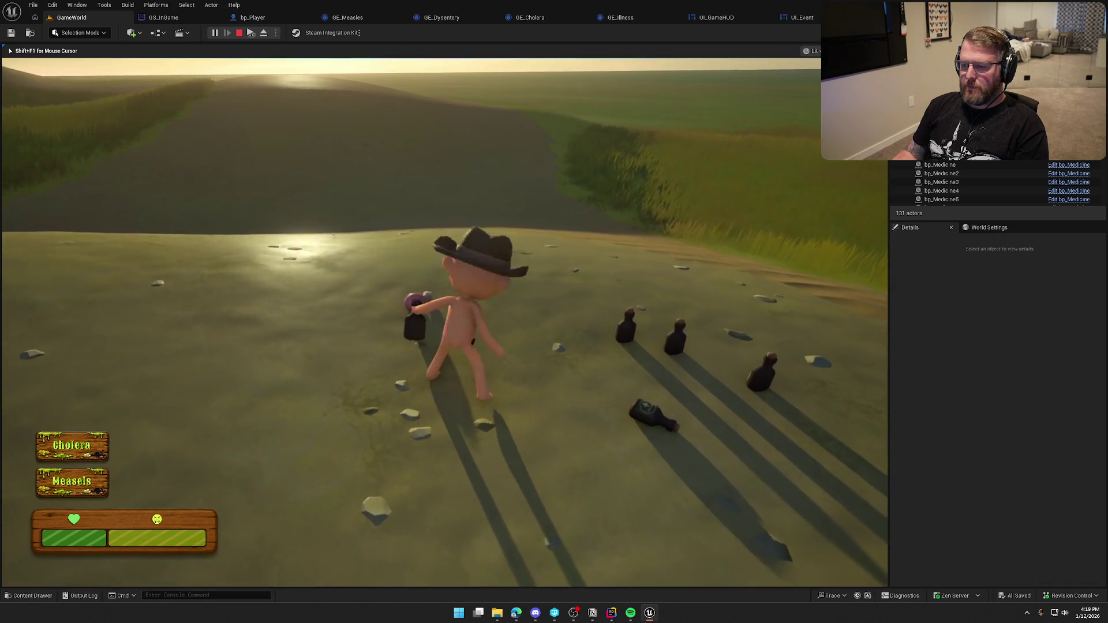
key("e")
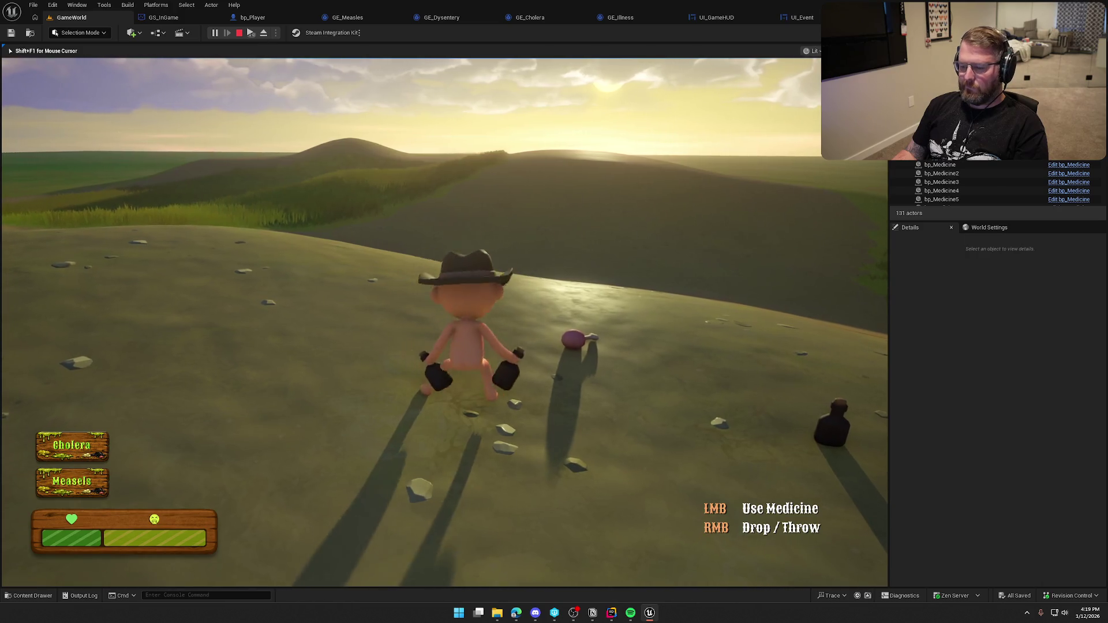
key("apostrophe")
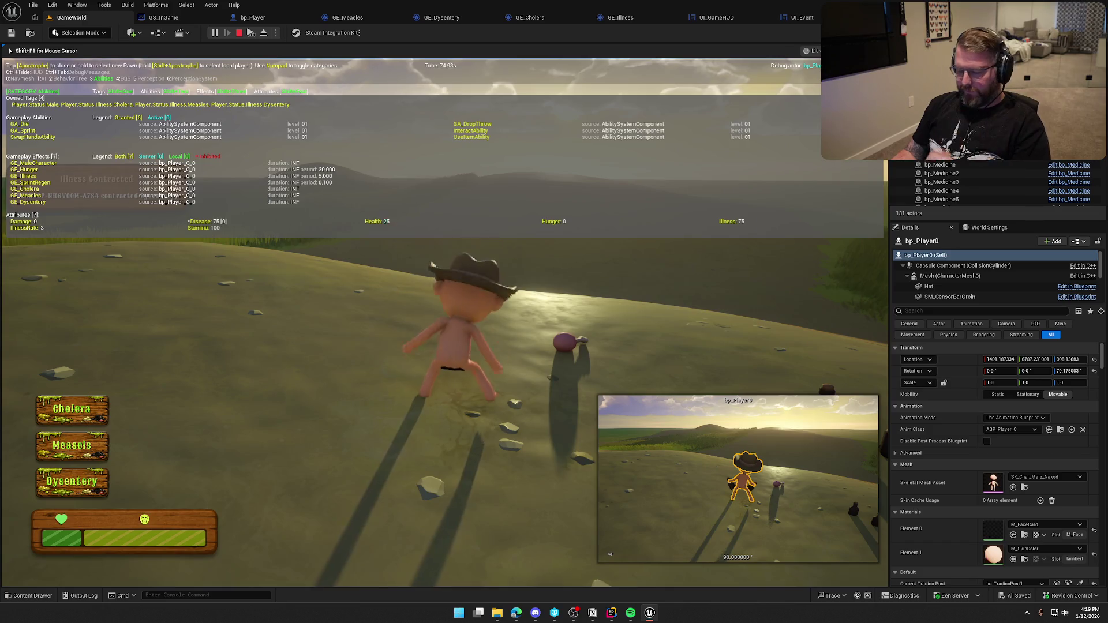
Step: Close the gameplay debugger and end the Play-In-Editor session
key("apostrophe")
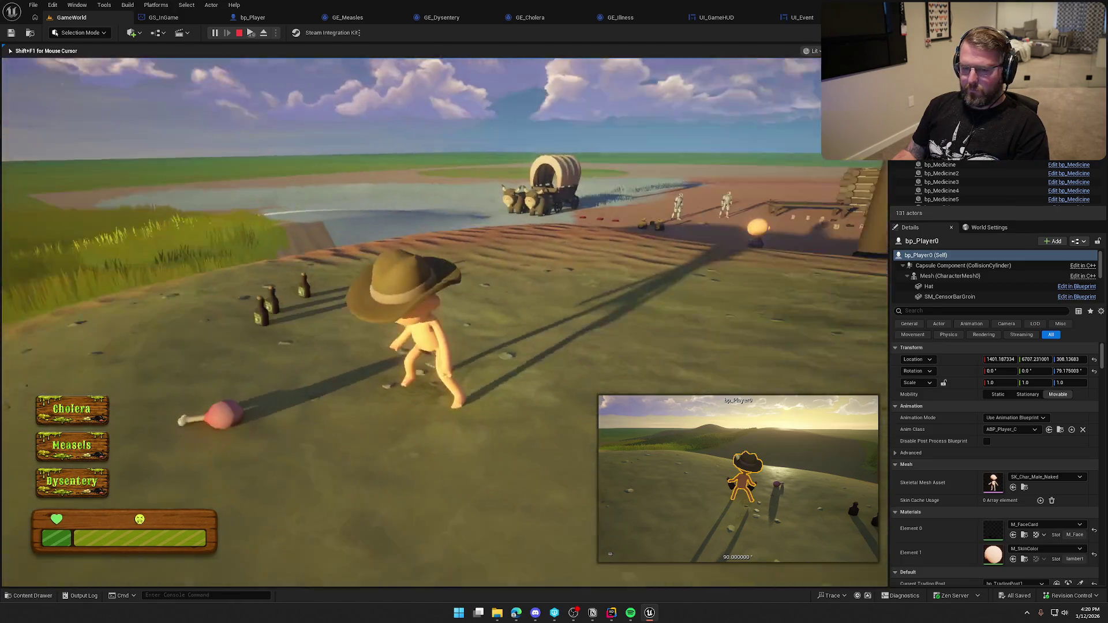
key("Escape")
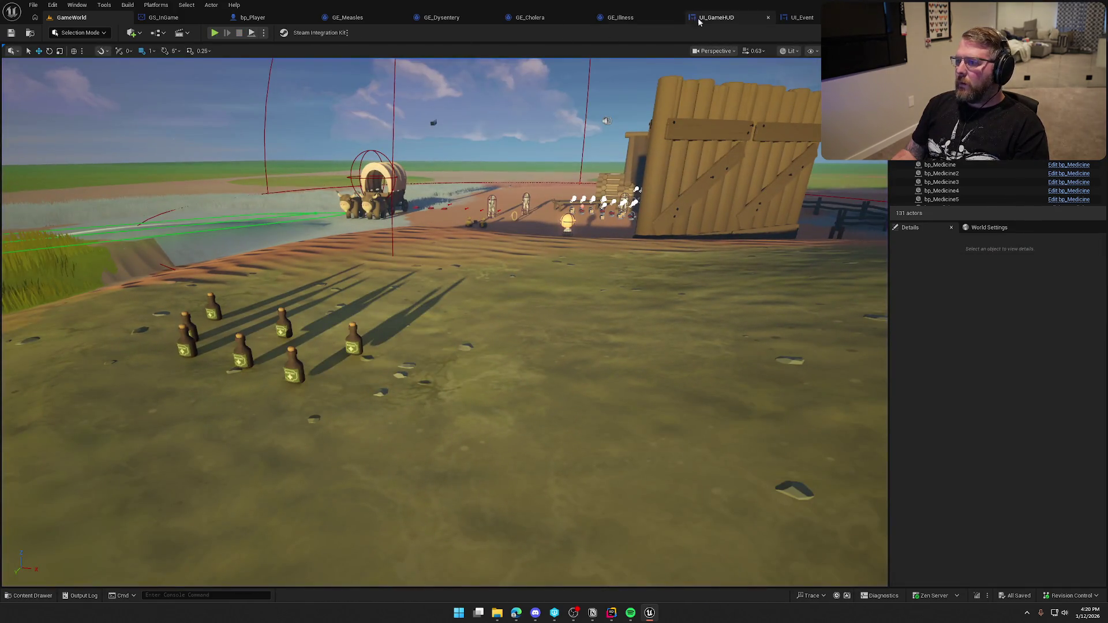
Step: Open the UI_GameHUD graph and bring the widget-creation nodes into view
left_click(716, 17)
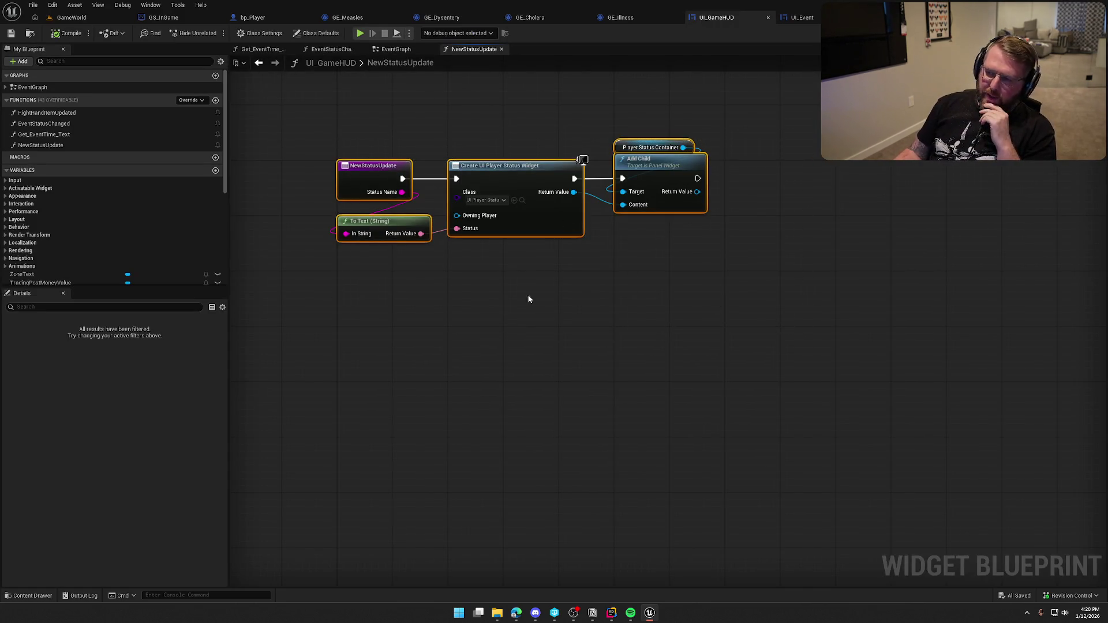
left_click_drag(582, 235, 672, 316)
left_click(442, 336)
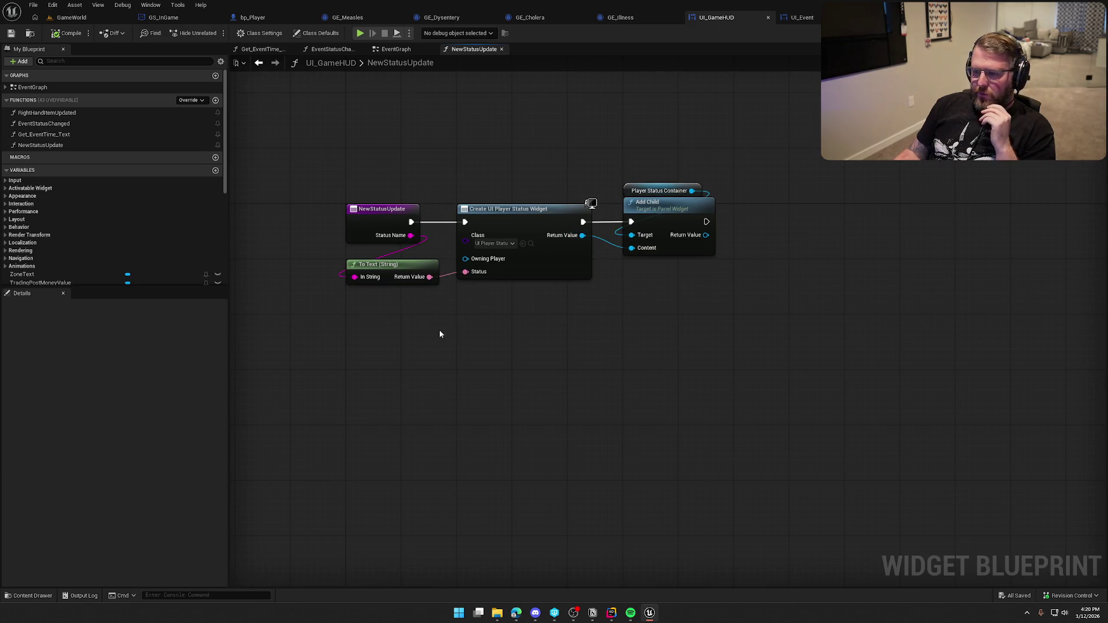
left_click_drag(456, 421, 441, 456)
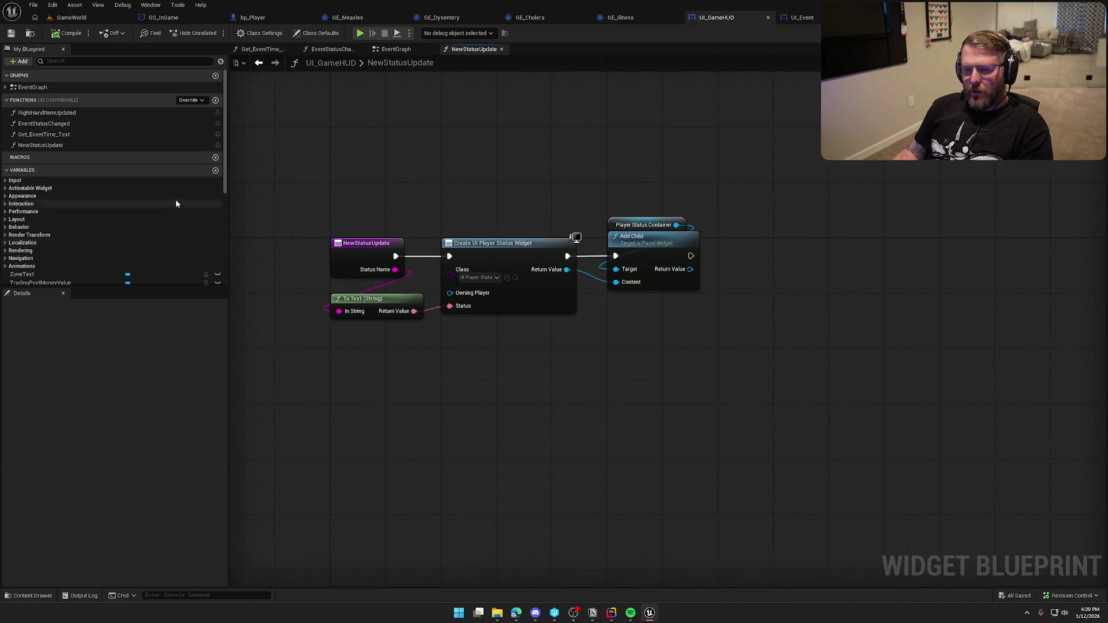
scroll(171, 203, "down", 3)
Step: Add an ActiveStatus variable as a Map of String to UI Player Status and compile
left_click(215, 88)
type("ActiveStatus")
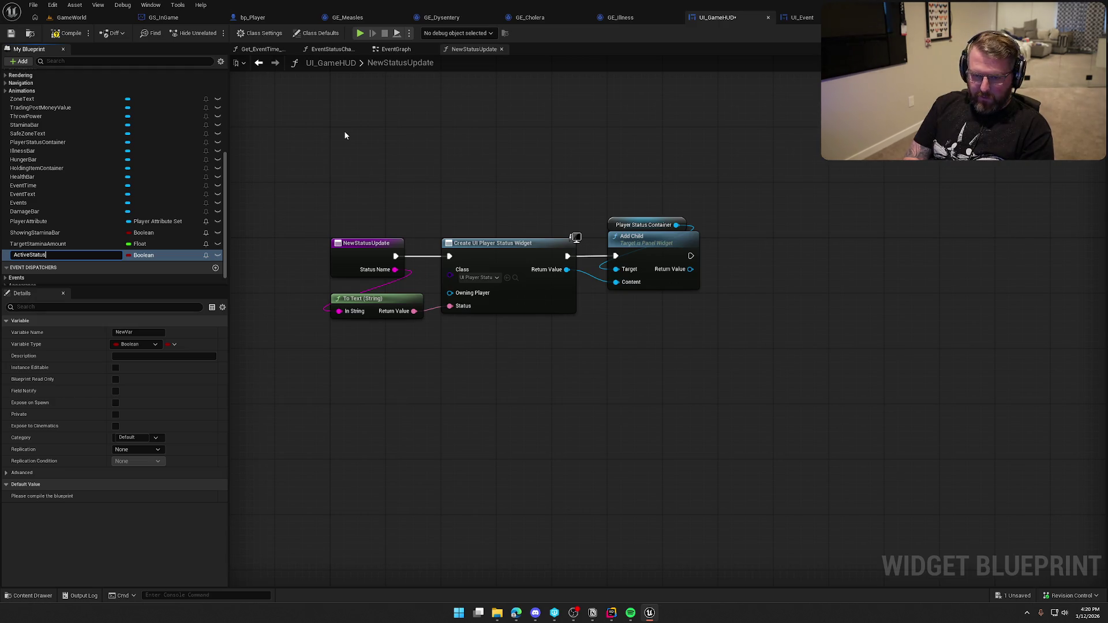
key("Return")
left_click(155, 258)
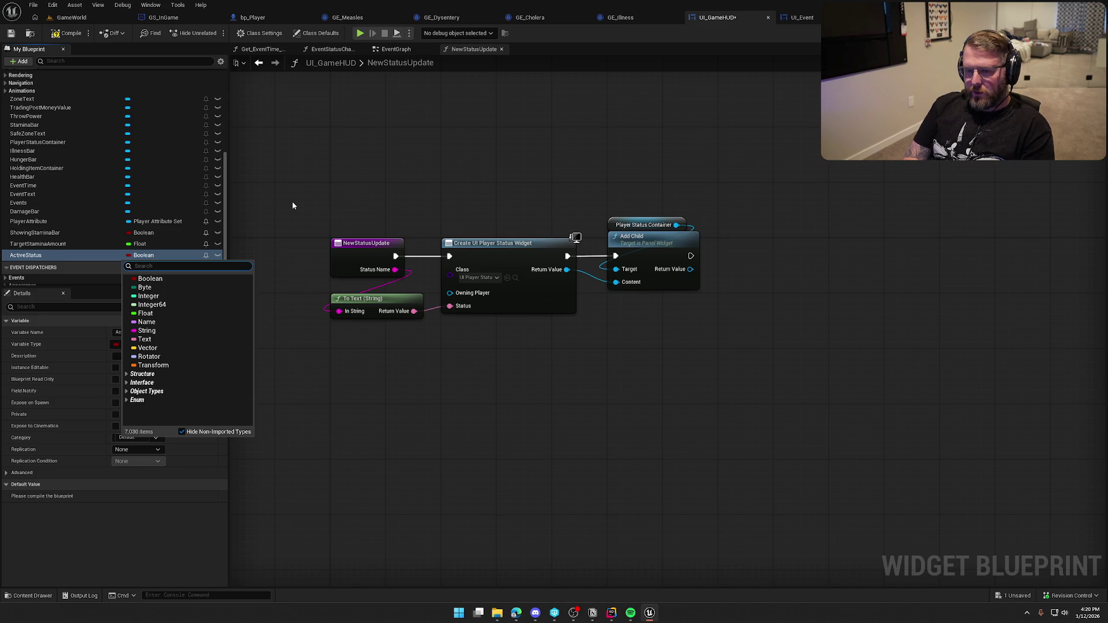
left_click(173, 331)
left_click(171, 347)
left_click(165, 386)
left_click(198, 344)
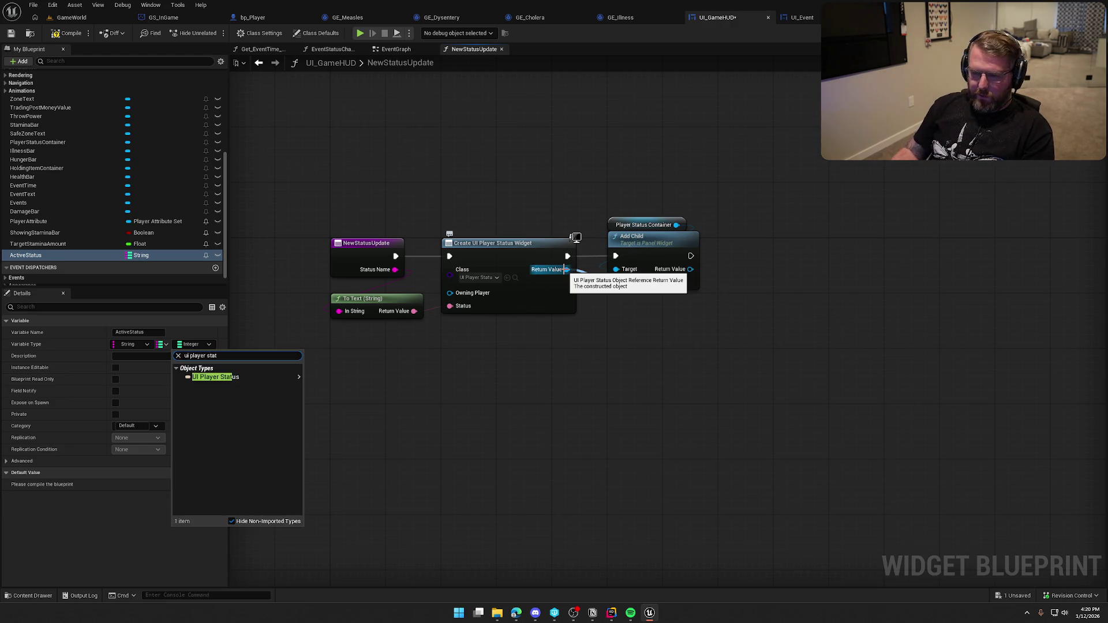
mouse_move(265, 381)
left_click(314, 379)
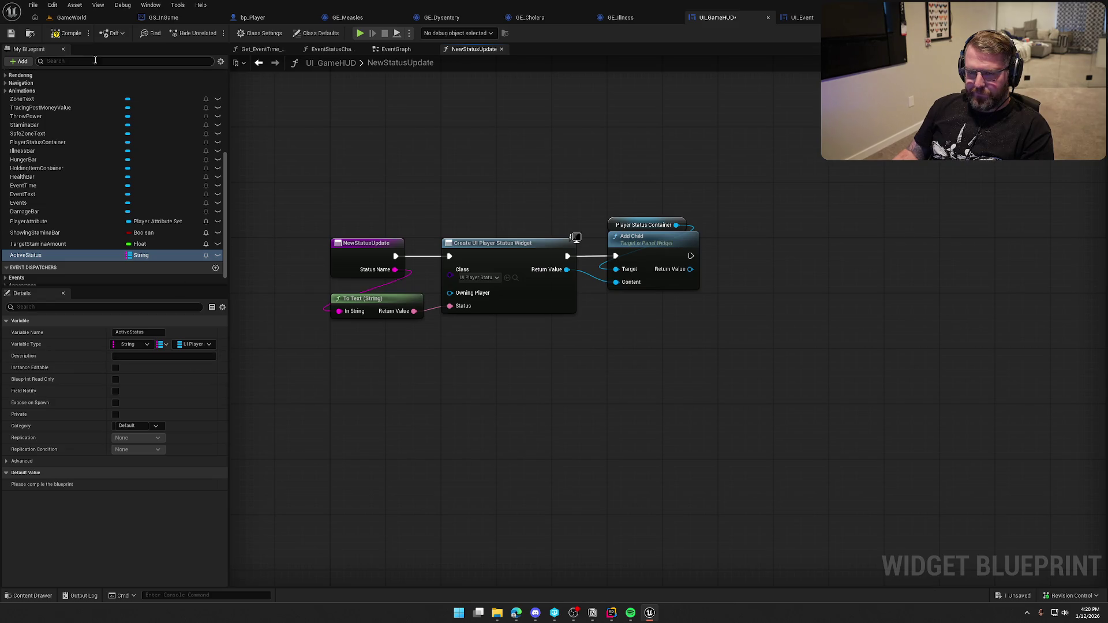
key("F7")
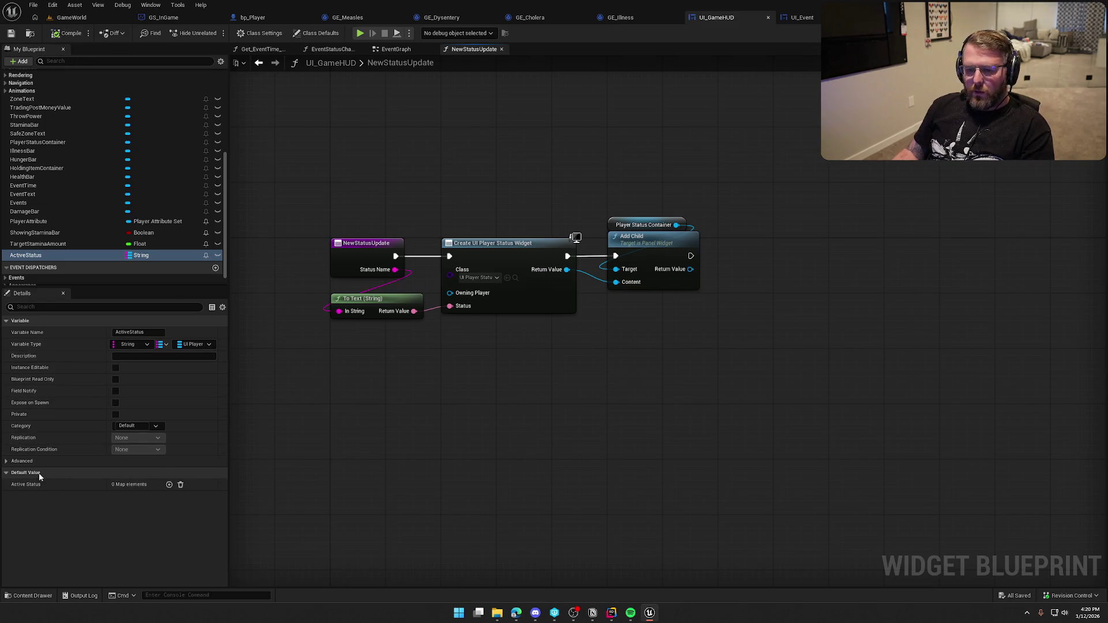
Step: Add an ActiveStatus map Add node executed after Add Child
left_click_drag(728, 266, 748, 250)
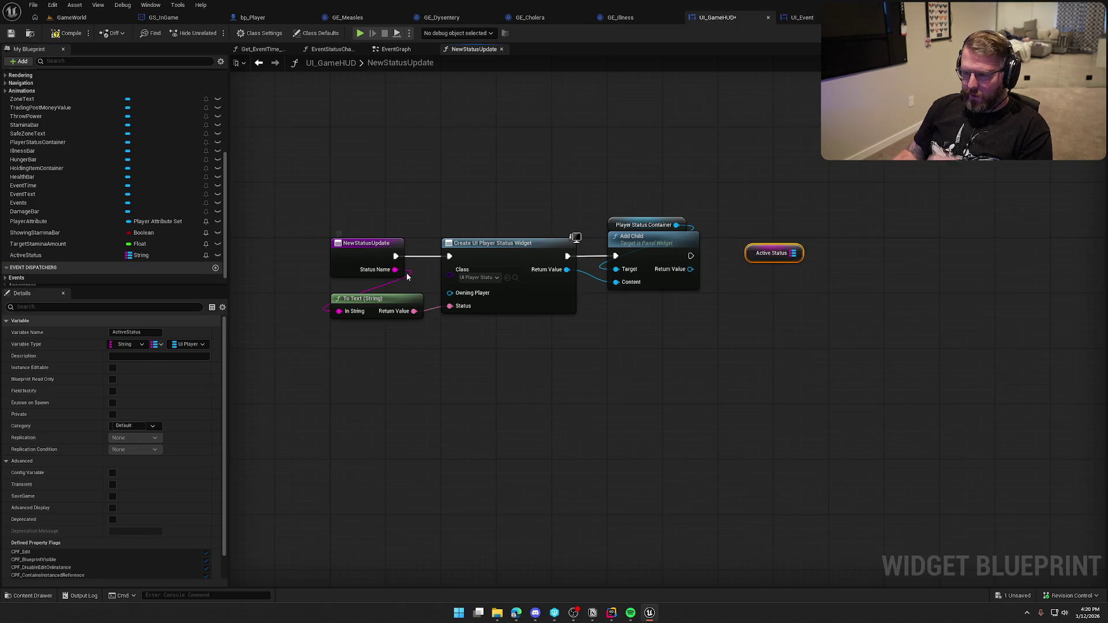
left_click_drag(793, 253, 832, 270)
type("add")
key("Return")
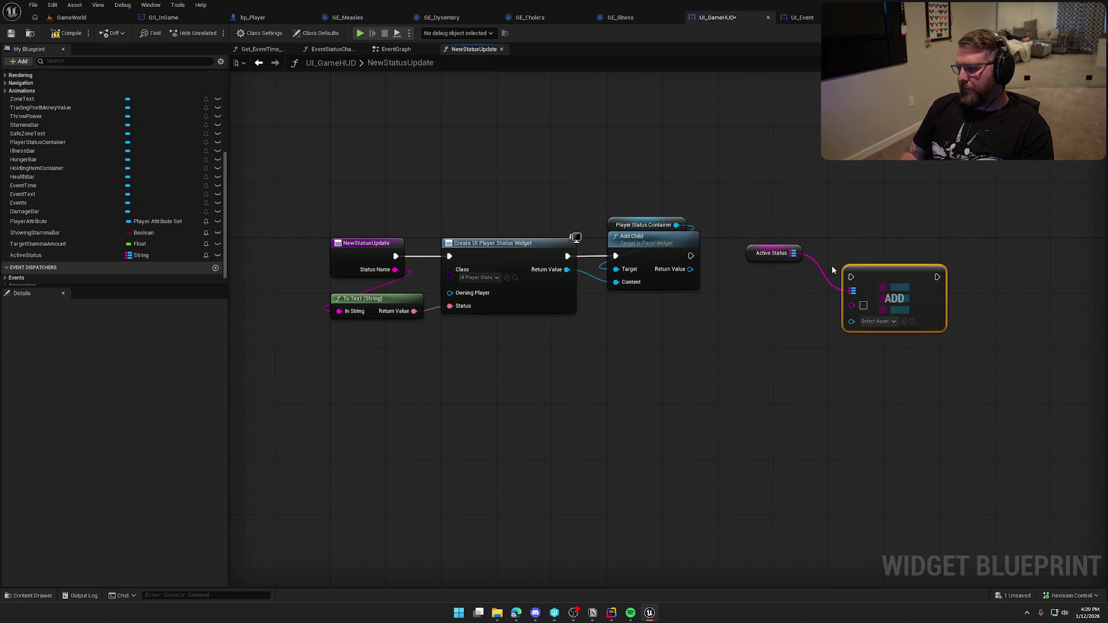
left_click_drag(691, 256, 852, 279)
mouse_move(763, 254)
left_mouse_down()
mouse_move(862, 261)
mouse_move(790, 253)
mouse_move(800, 252)
left_mouse_up()
left_click(870, 273, "shift")
left_click(696, 317)
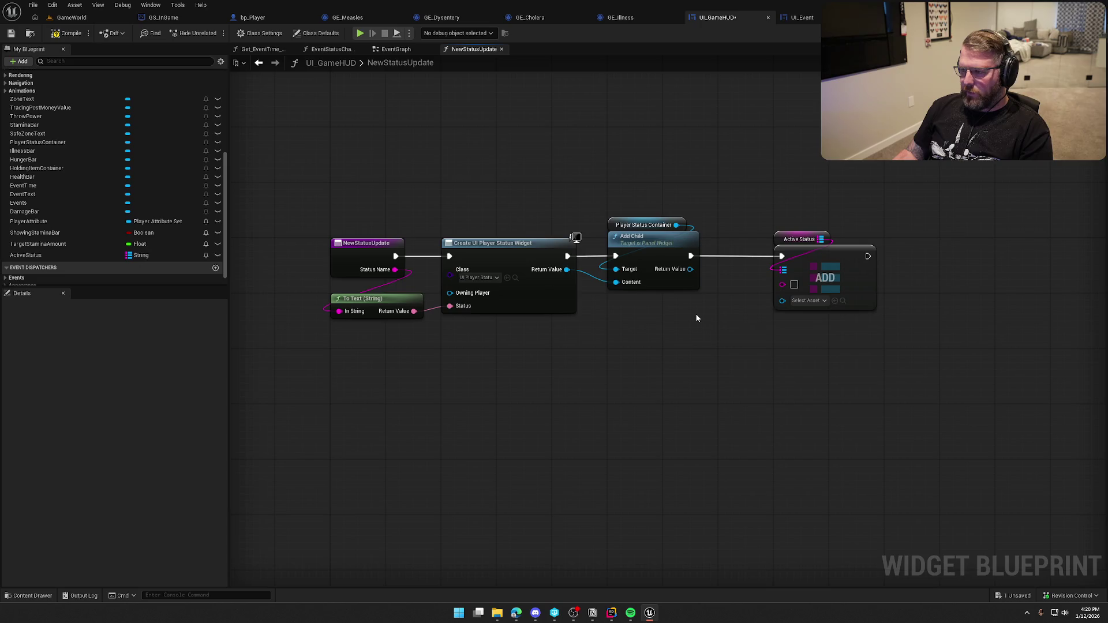
Step: Wire Status Name as the key and the created widget as the value, then save the HUD
right_click(695, 318)
type("get status")
type(" name")
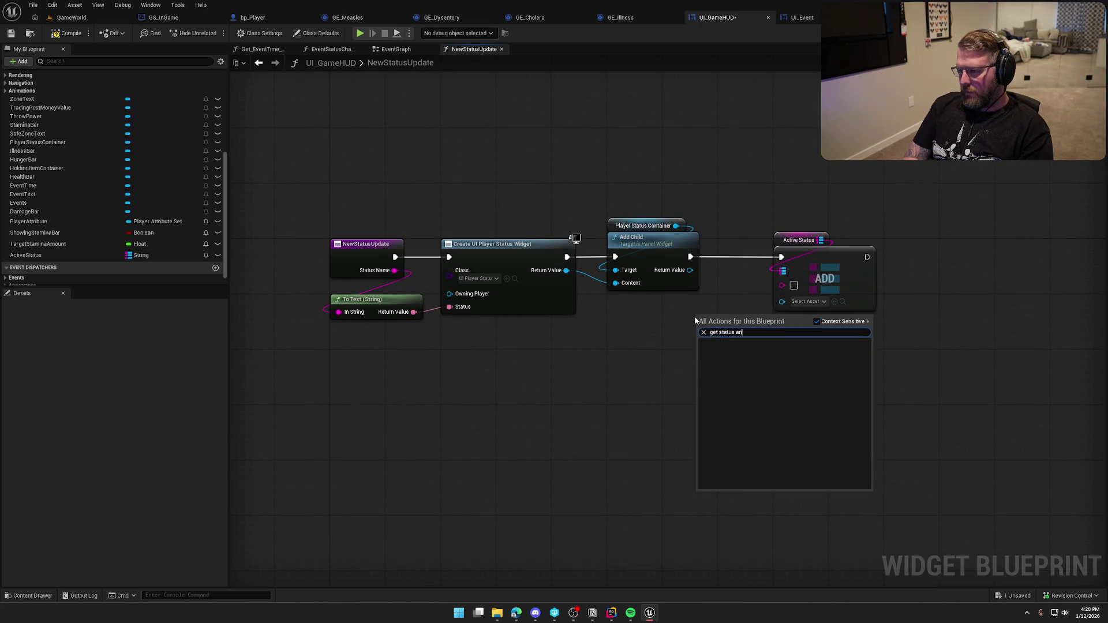
key("Return")
mouse_move(737, 316)
left_mouse_down()
mouse_move(816, 319)
mouse_move(780, 286)
left_mouse_up()
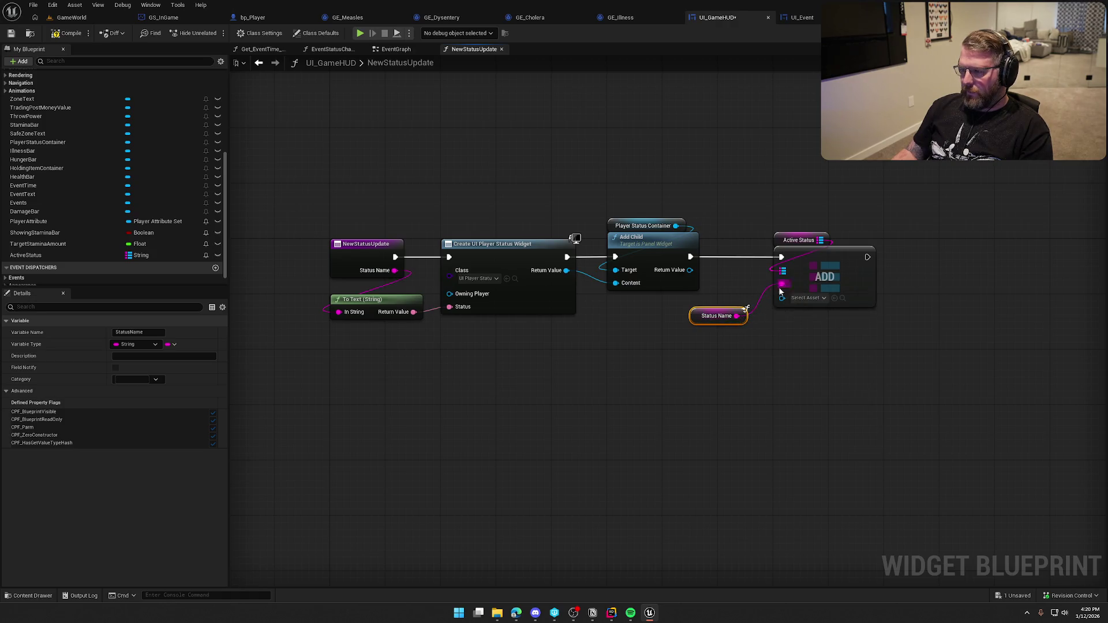
left_click_drag(716, 320, 729, 271)
mouse_move(782, 298)
left_mouse_down()
mouse_move(704, 310)
mouse_move(566, 270)
left_mouse_up()
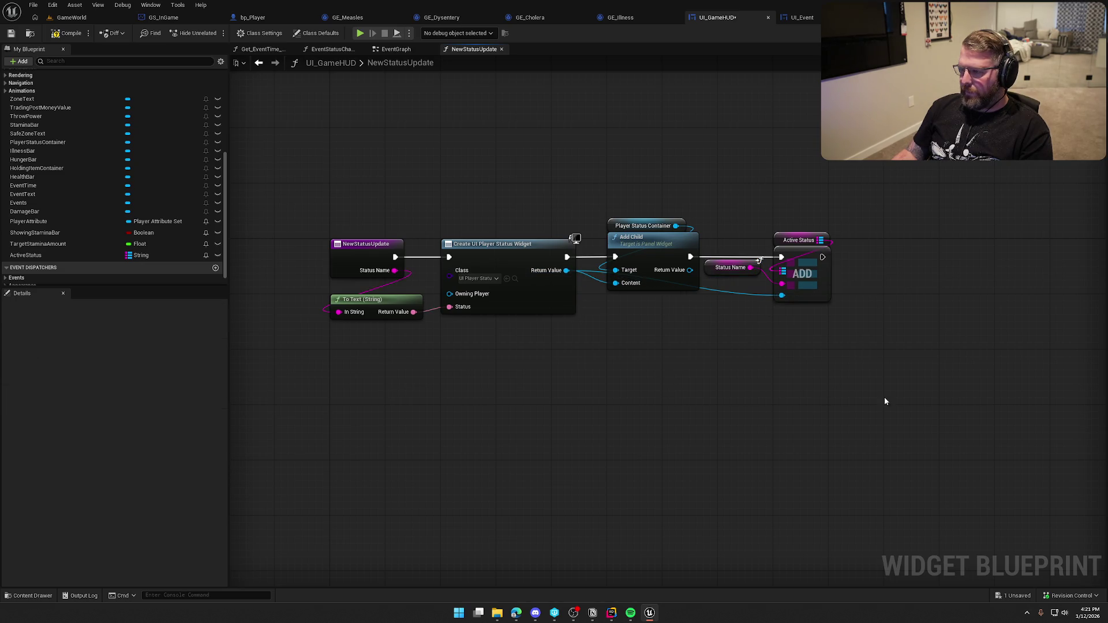
left_click_drag(723, 270, 724, 277)
left_click(723, 189)
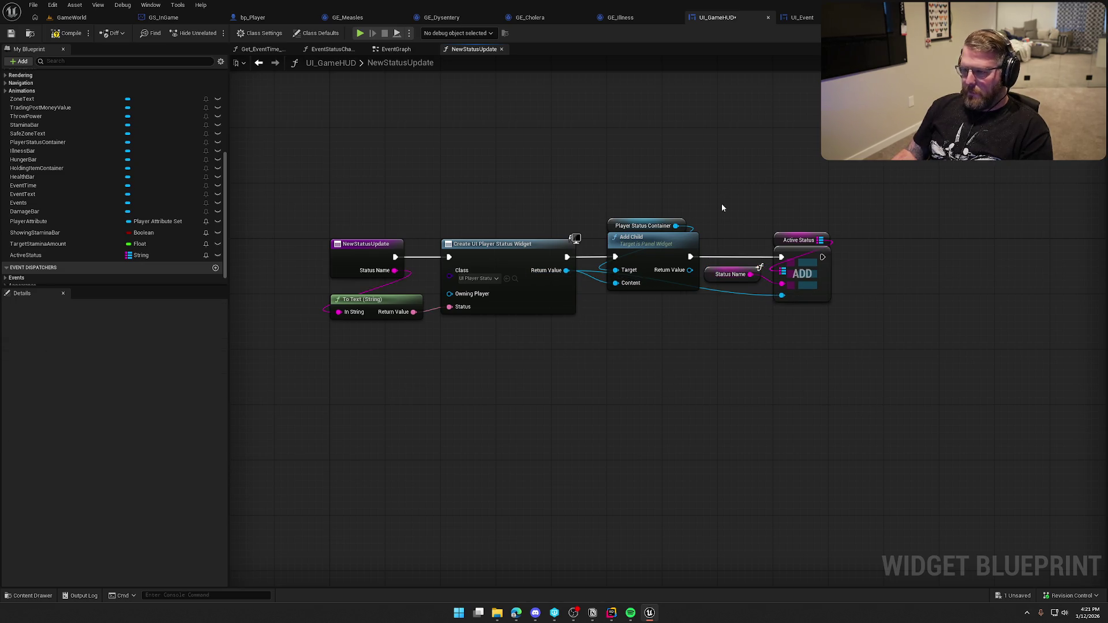
mouse_move(415, 312)
left_mouse_down()
mouse_move(497, 354)
mouse_move(526, 333)
left_mouse_up()
left_click(564, 405)
key("ctrl+s")
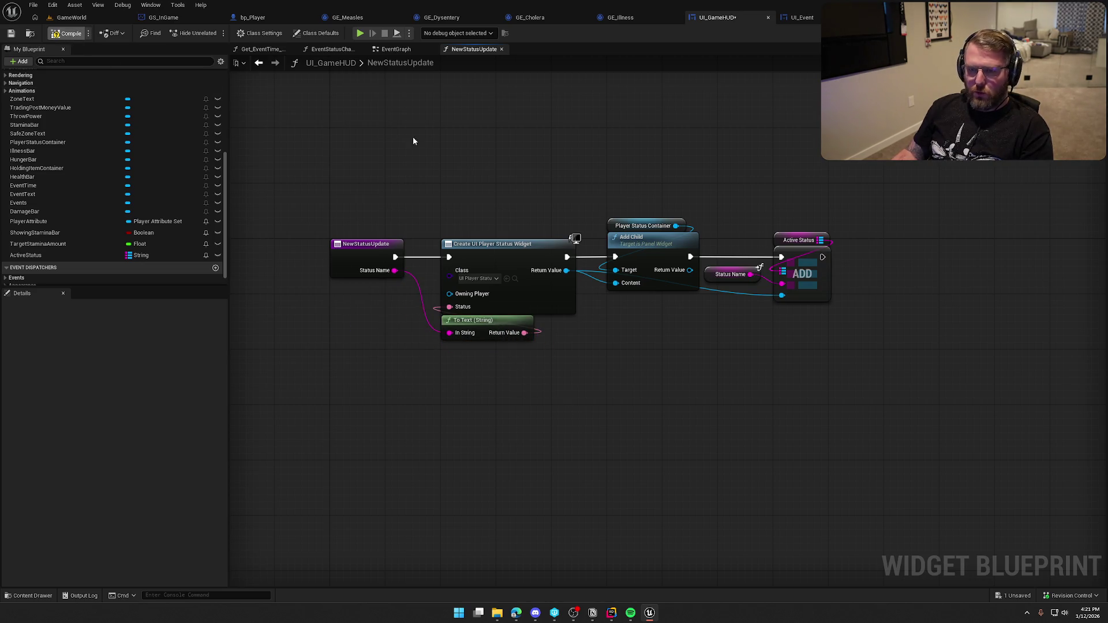
key("alt+Tab")
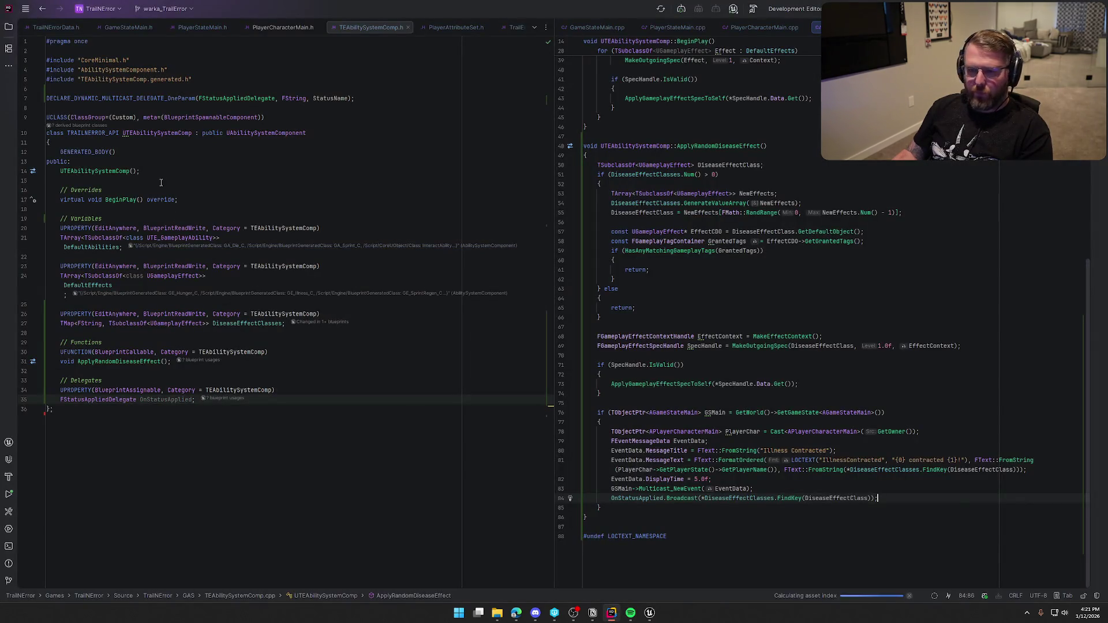
Step: Change the delegate macro to DECLARE_DYNAMIC_MULTICAST_DELEGATE_TwoParams with a bool bIsAdding parameter
left_click(178, 98)
key("BackSpace")
key("BackSpace")
key("BackSpace")
type("Two")
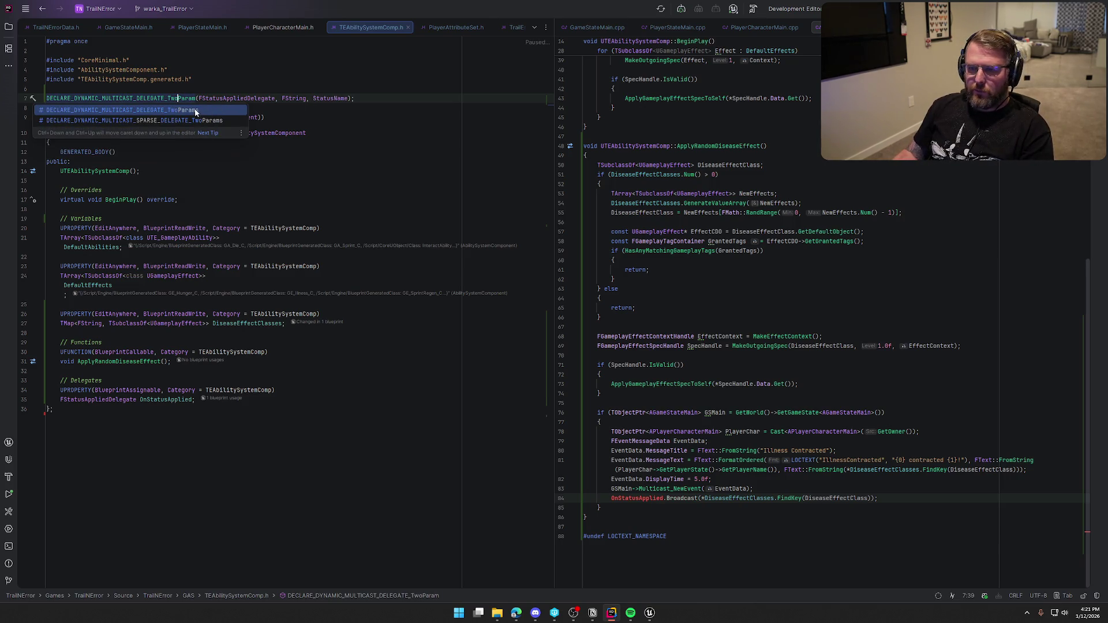
left_click(196, 110)
key("Delete")
key("Delete")
key("Delete")
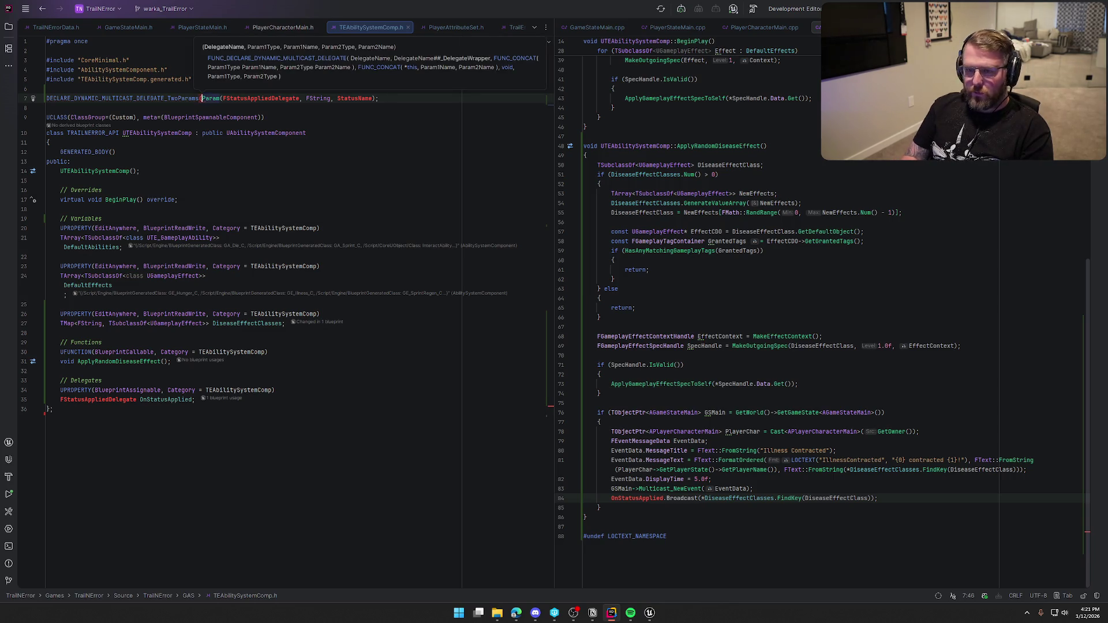
key("Delete")
left_click(352, 98)
type(", b")
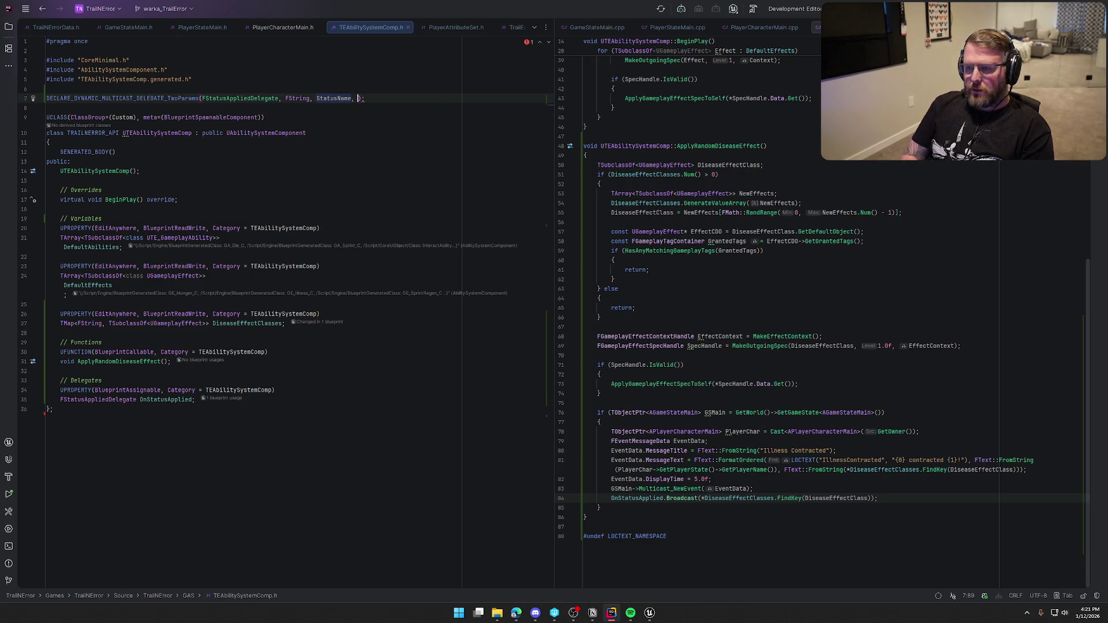
key("Return")
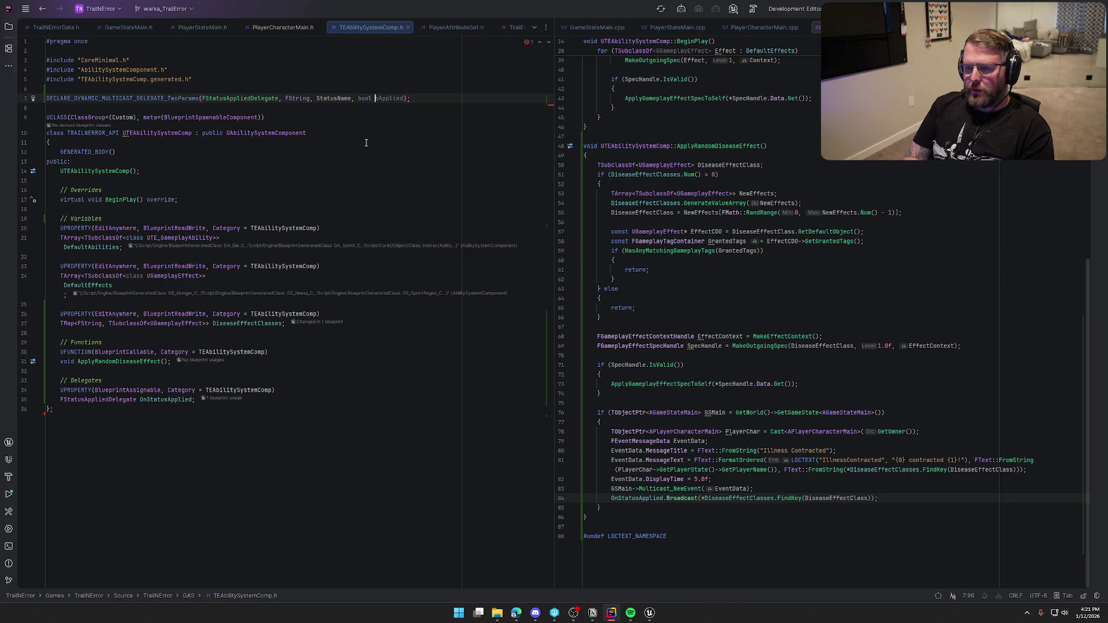
key("BackSpace")
type(", ")
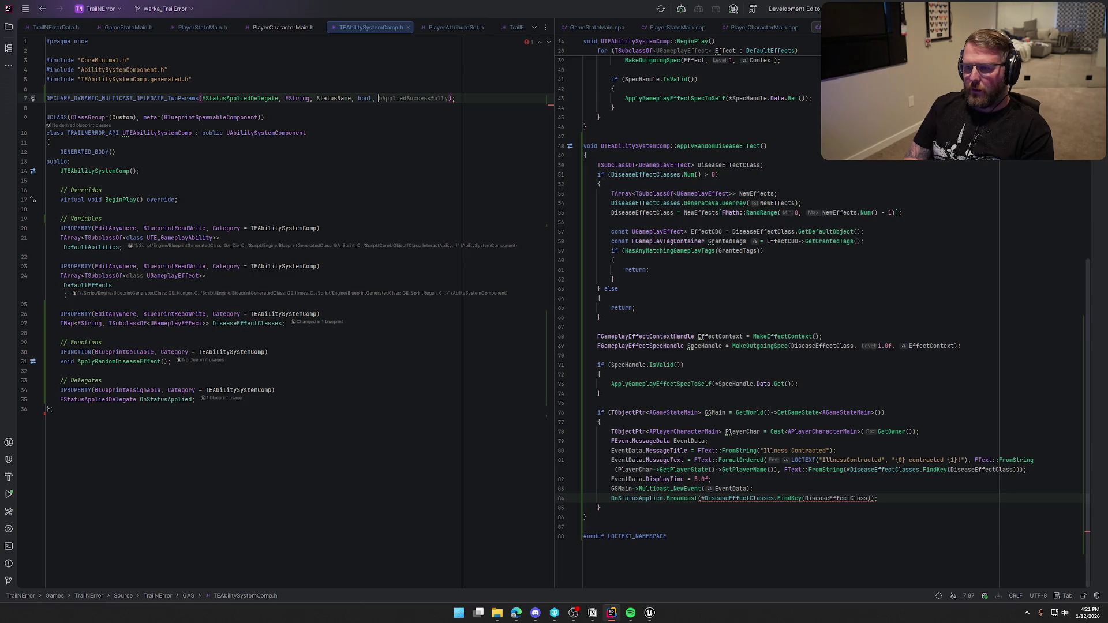
type("b")
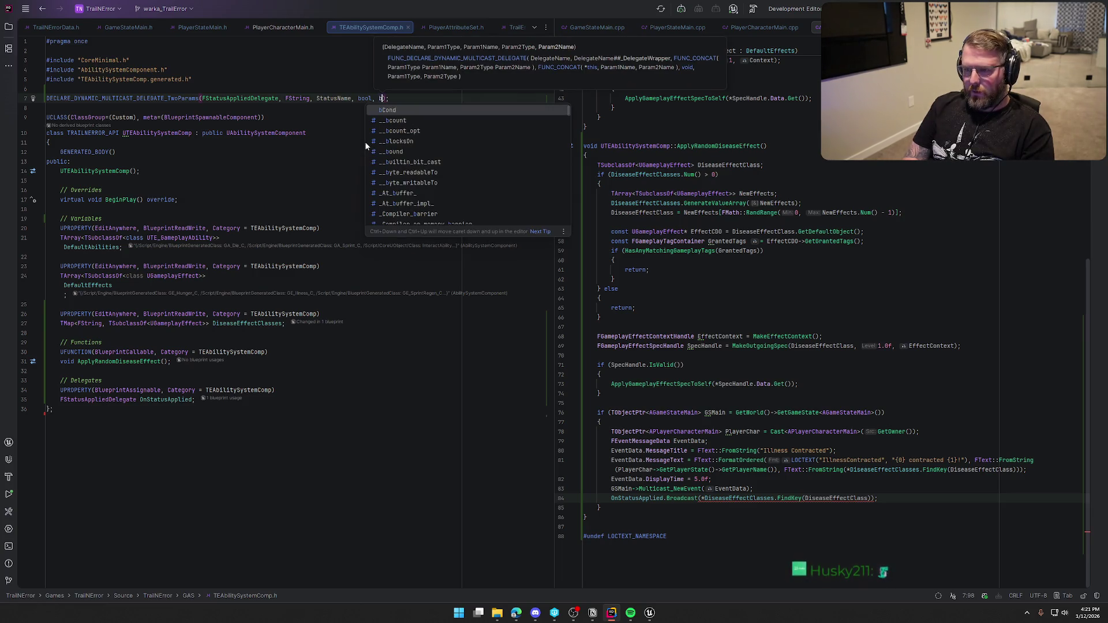
type("IsAddin")
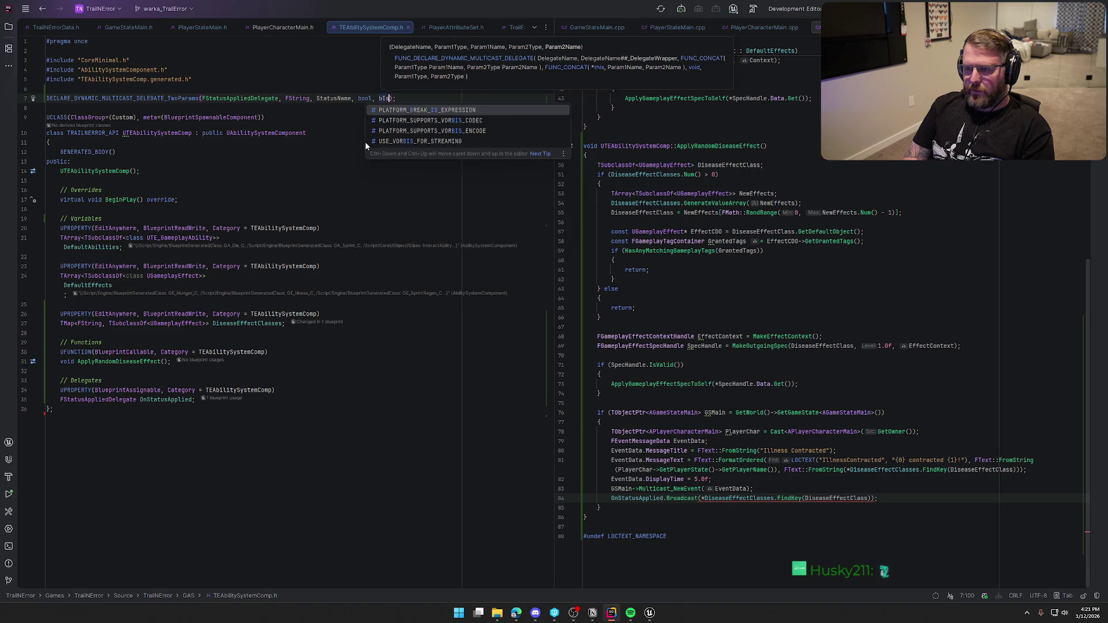
type("g")
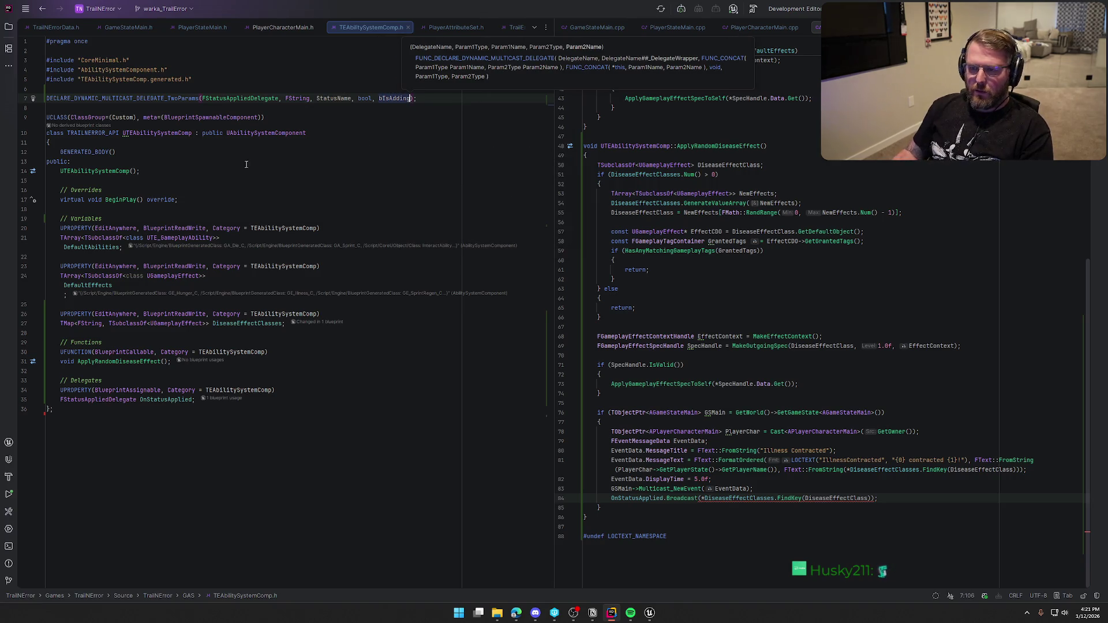
Step: Rename FStatusAppliedDelegate to FStatusUpdatedDelegate in the declaration and the event property
left_click(251, 99)
key("BackSpace")
key("BackSpace")
key("BackSpace")
Step: Rename the event to OnStatusUpdated and make the .cpp broadcast pass true
key("BackSpace")
key("BackSpace")
key("BackSpace")
type("Updated")
key("ctrl+w")
key("ctrl+c")
double_click(110, 409)
key("ctrl+v")
left_click(201, 410)
key("BackSpace")
key("BackSpace")
key("BackSpace")
type("Updated")
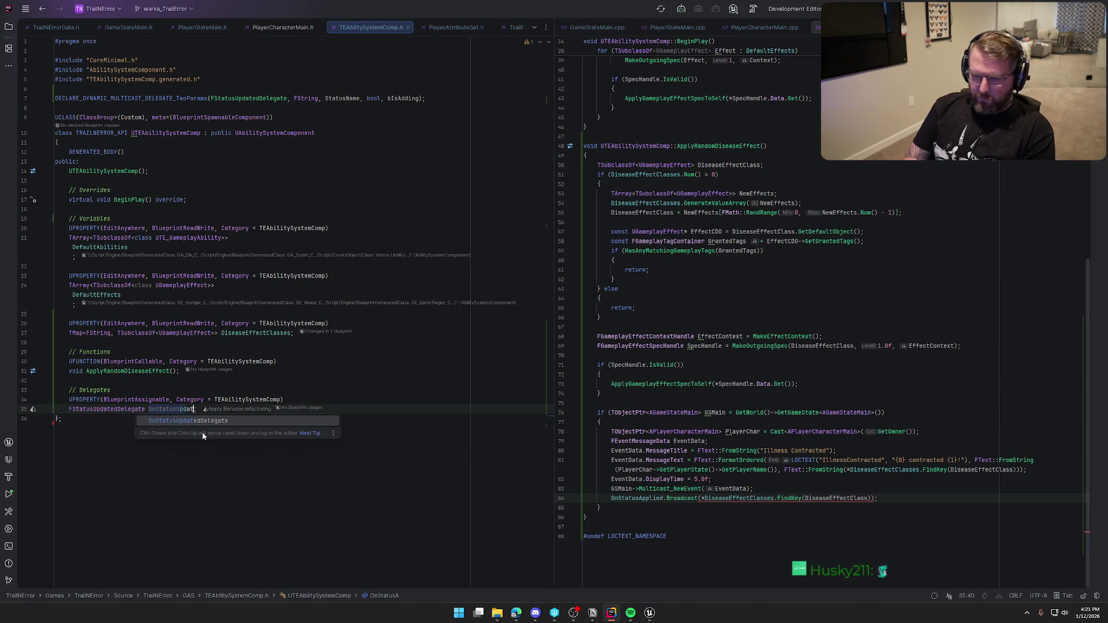
key("Escape")
key("Down")
double_click(175, 410)
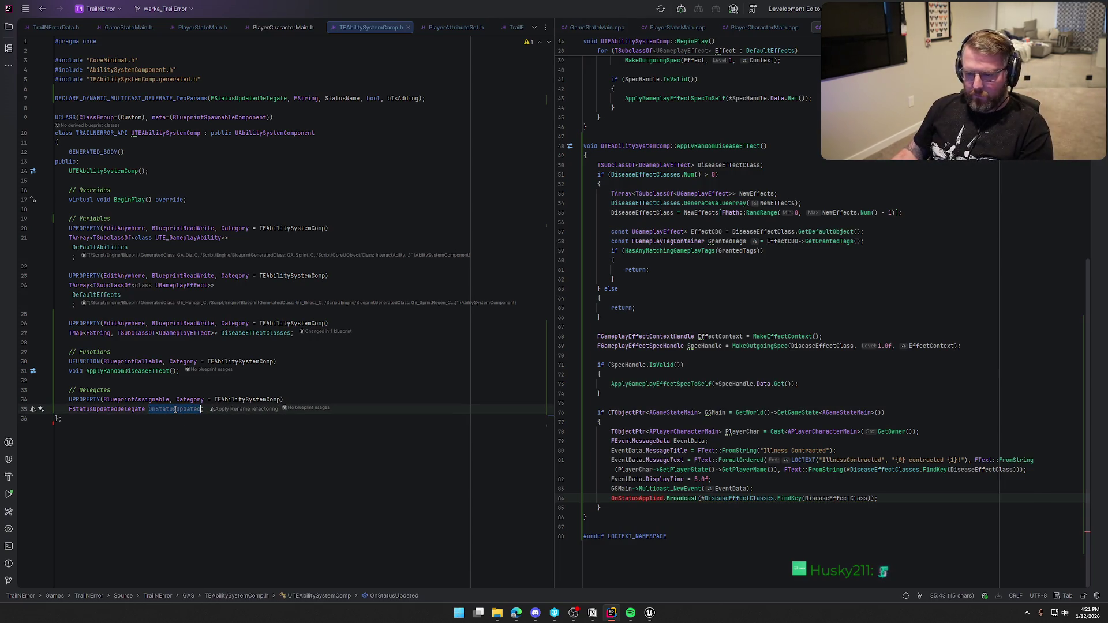
key("ctrl+c")
double_click(637, 498)
key("ctrl+v")
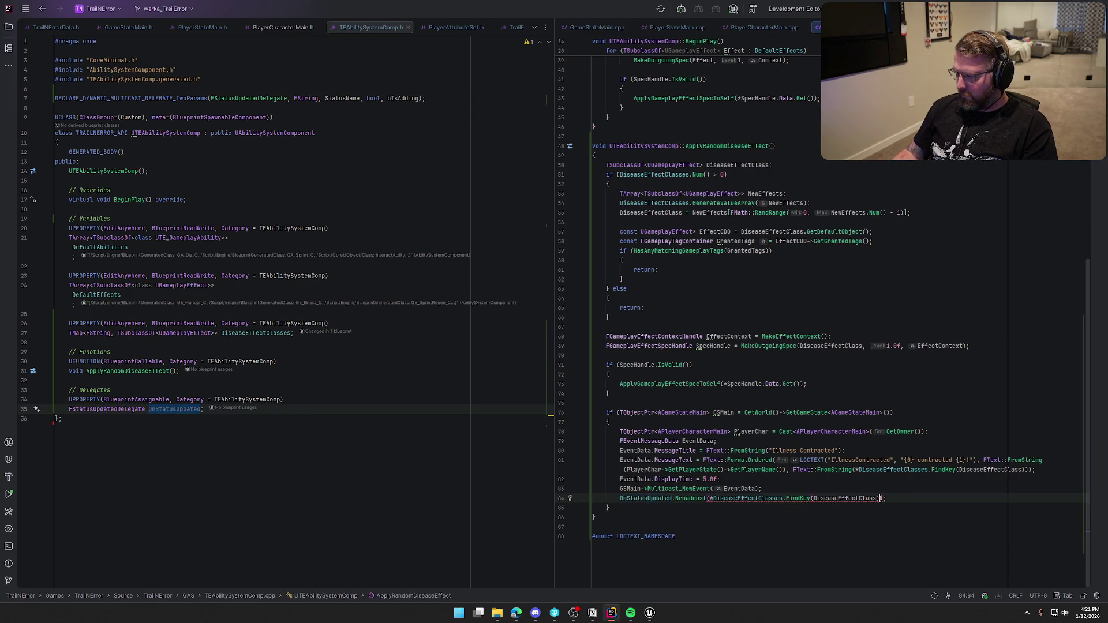
type(", true")
key("End")
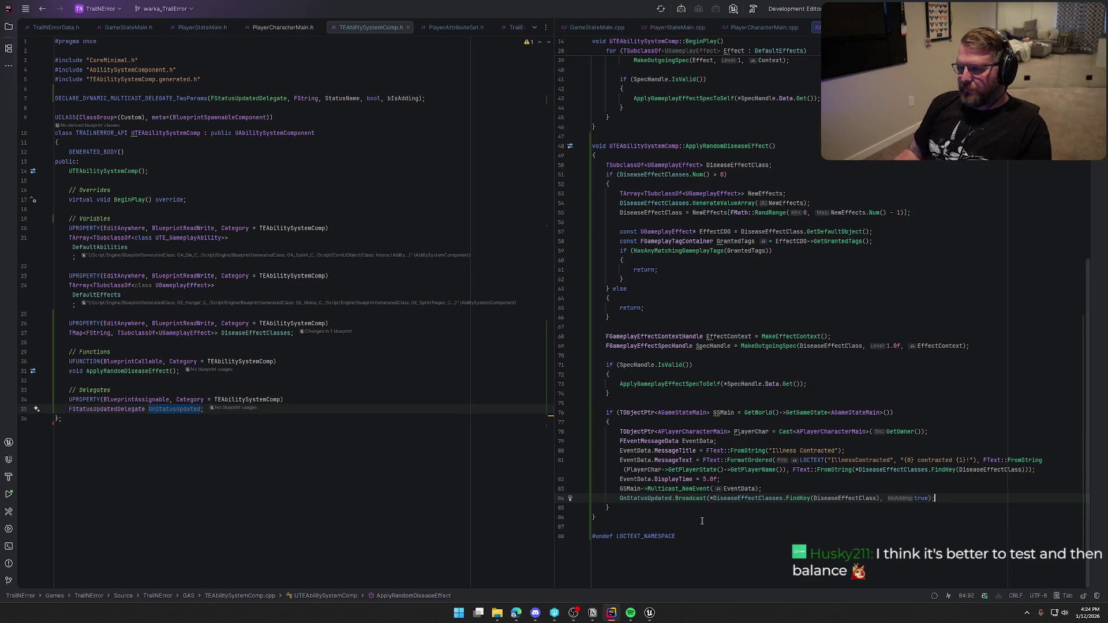
Step: Add a UFUNCTION(BlueprintCallable) macro below the existing header functions
left_click(678, 523)
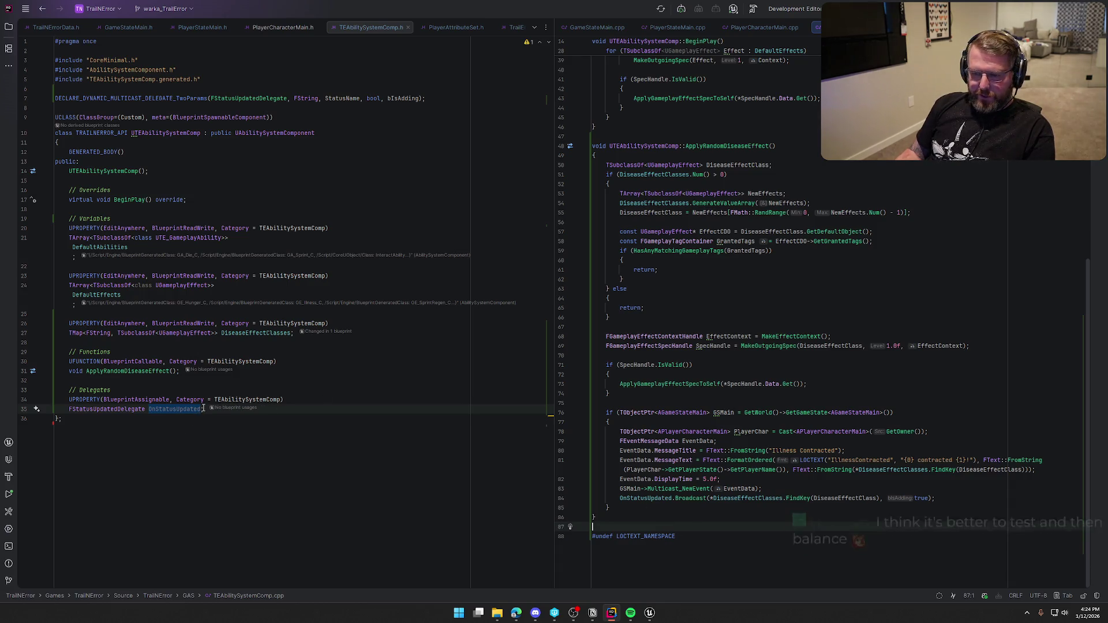
left_click(181, 370)
key("Return")
key("Return")
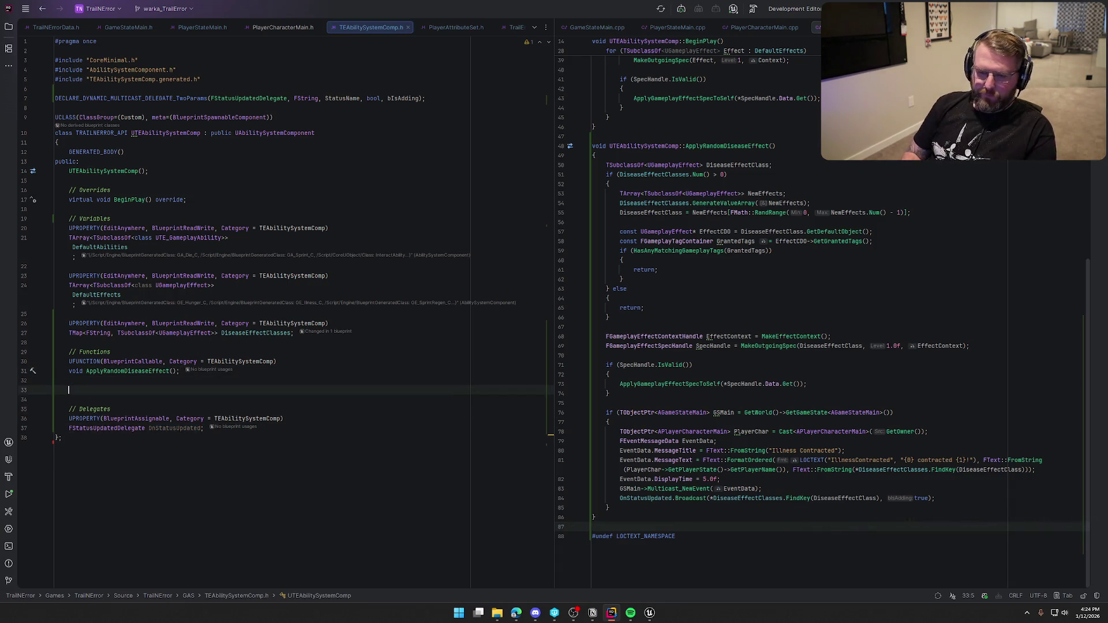
type("UFU")
key("Tab")
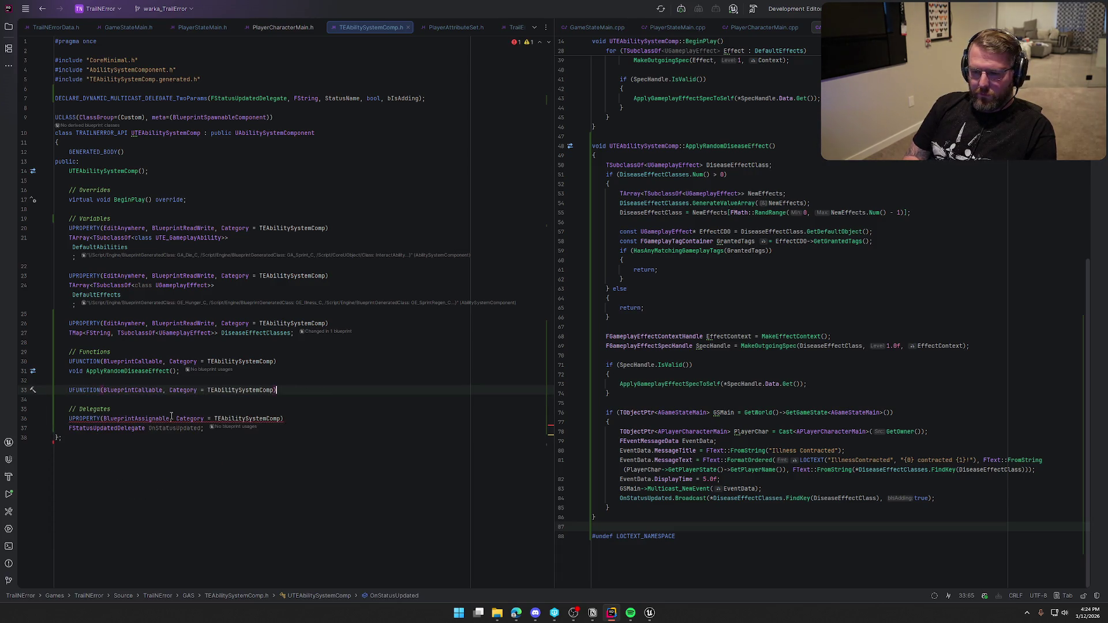
key("Return")
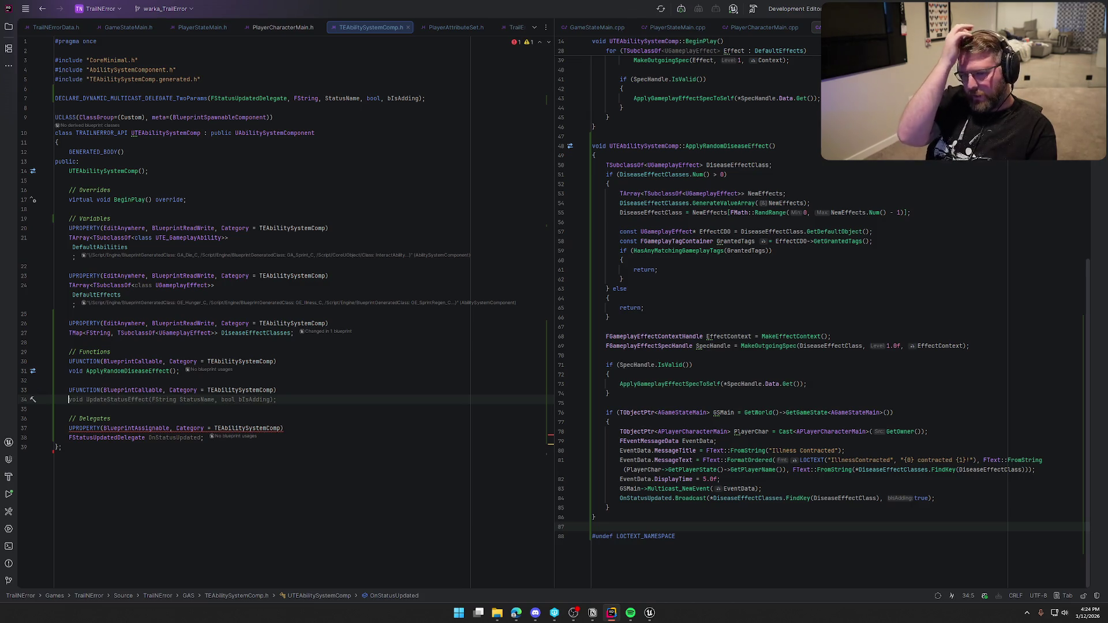
Step: Declare void RemoveRandomDiseaseEffect() and generate its definition in the cpp
type("void REmove")
key("BackSpace")
key("BackSpace")
key("BackSpace")
type("emove")
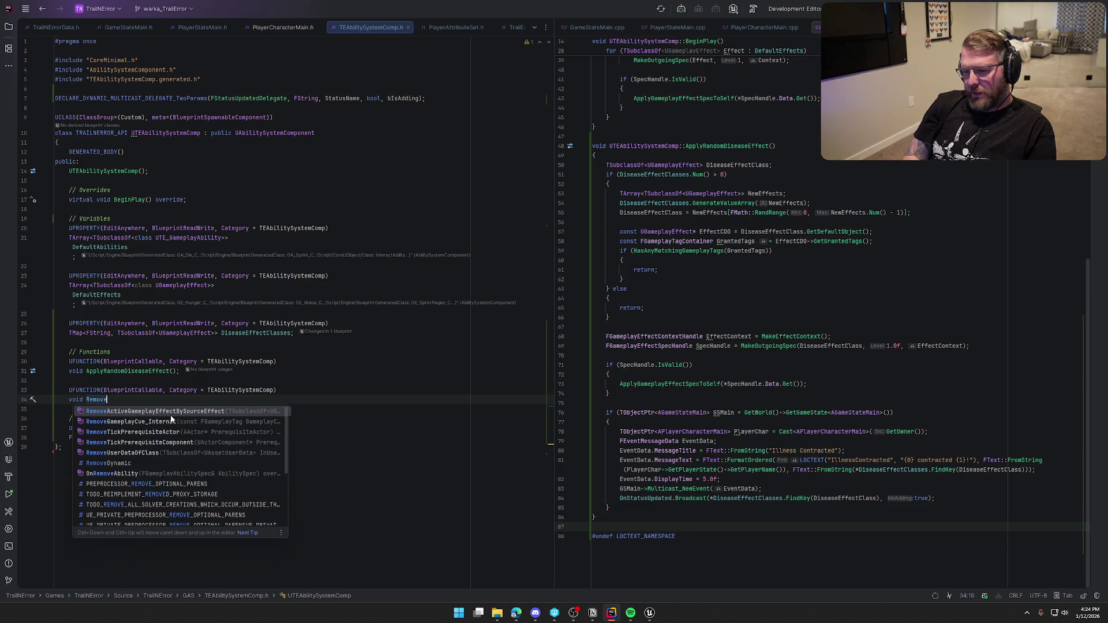
type("Ran")
key("Tab")
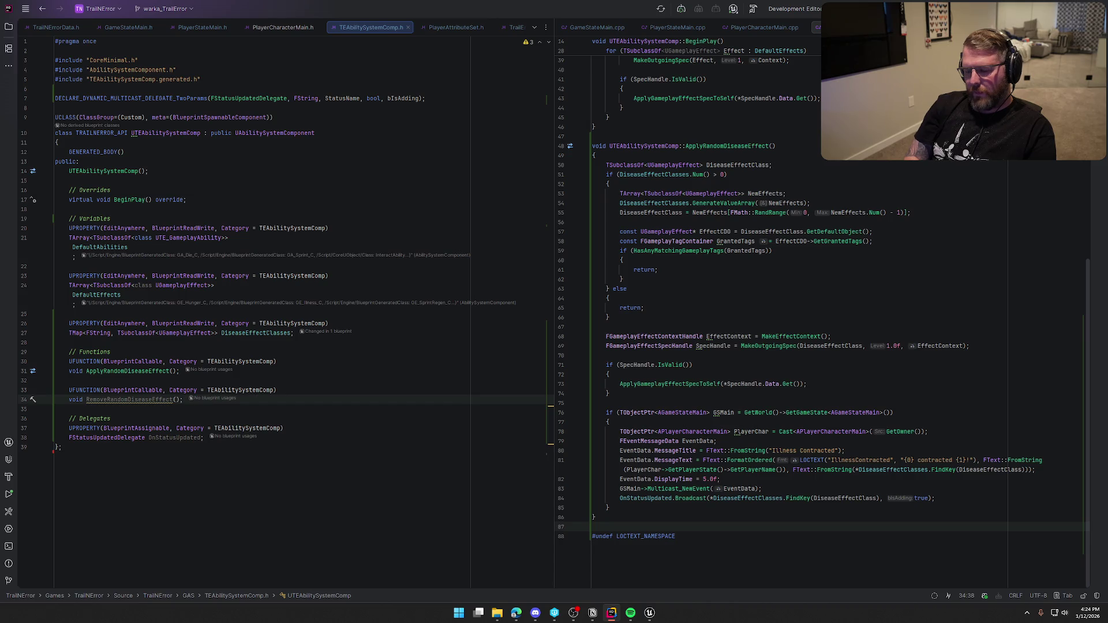
key("alt+Return")
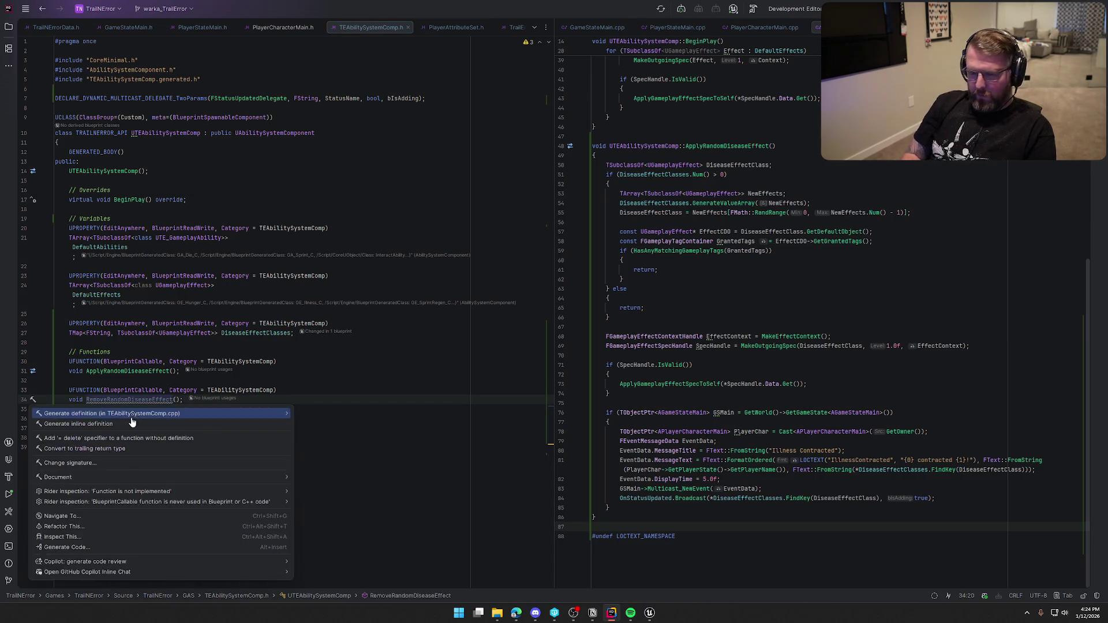
key("Return")
key("Return")
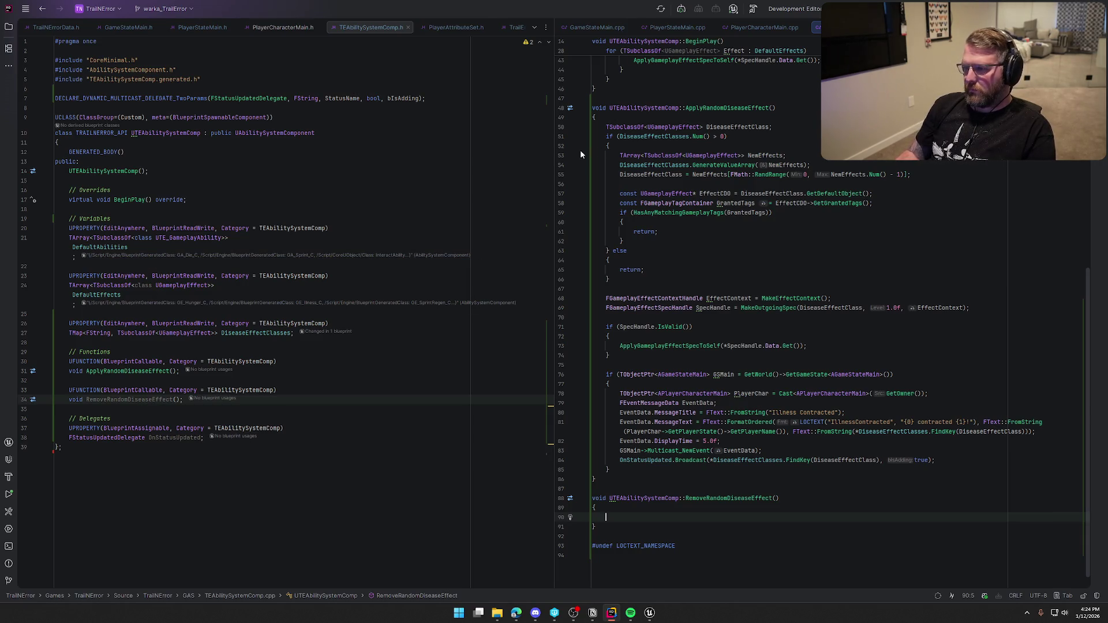
Step: Copy the random disease selection code into RemoveRandomDiseaseEffect and add RemoveActiveEffectsWithGrantedTags with its granted tags
left_click_drag(606, 127, 610, 279)
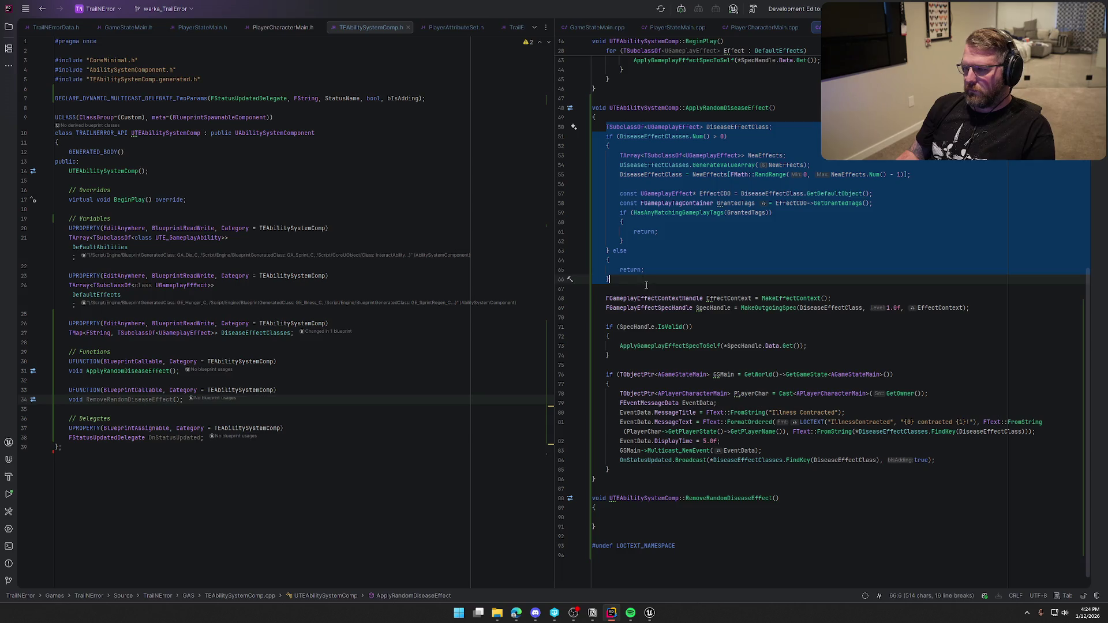
key("ctrl+c")
left_click(662, 517)
key("ctrl+v")
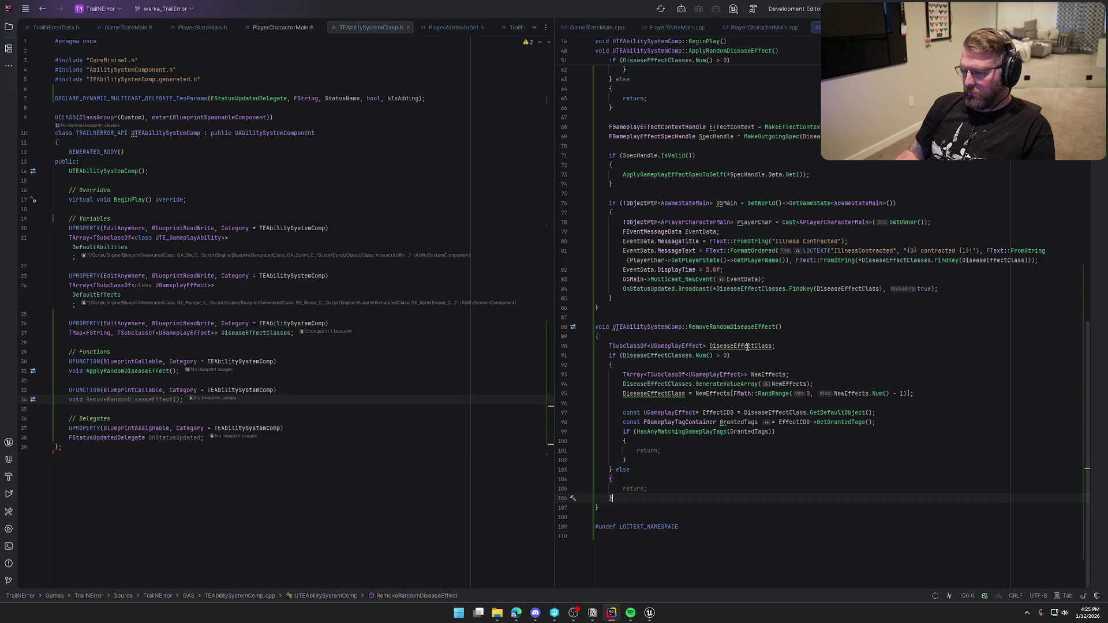
mouse_move(747, 347)
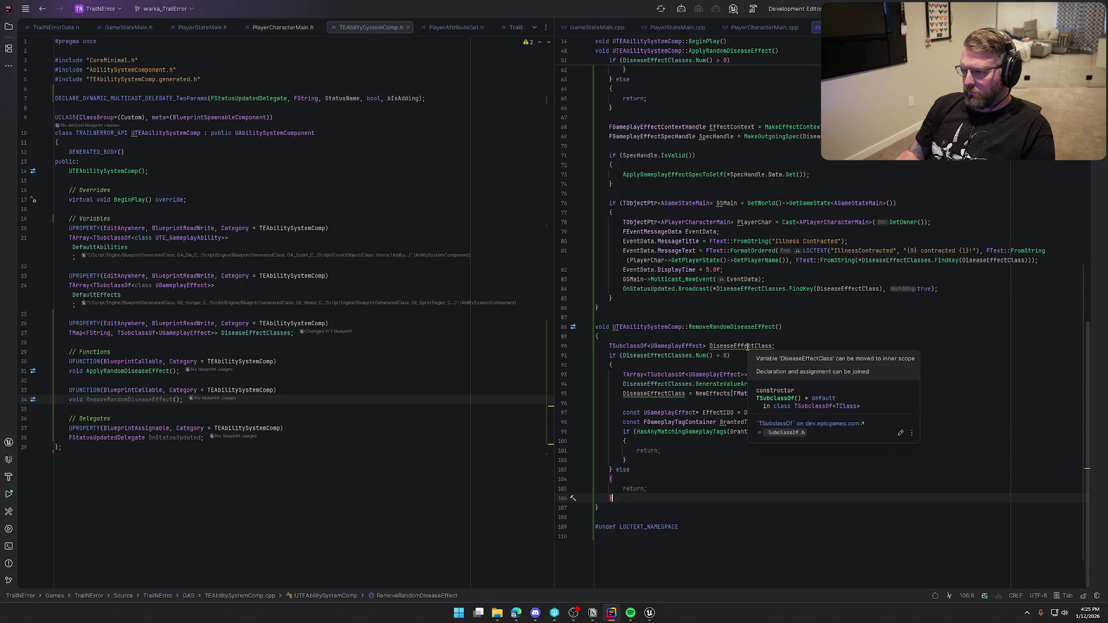
key("Return")
key("Return")
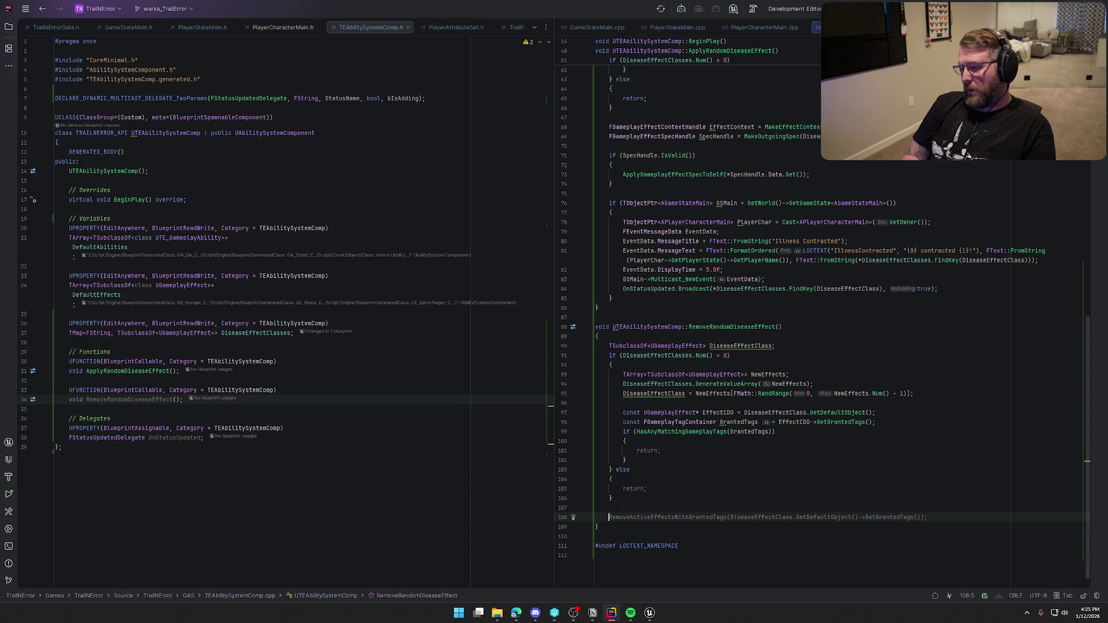
key("Tab")
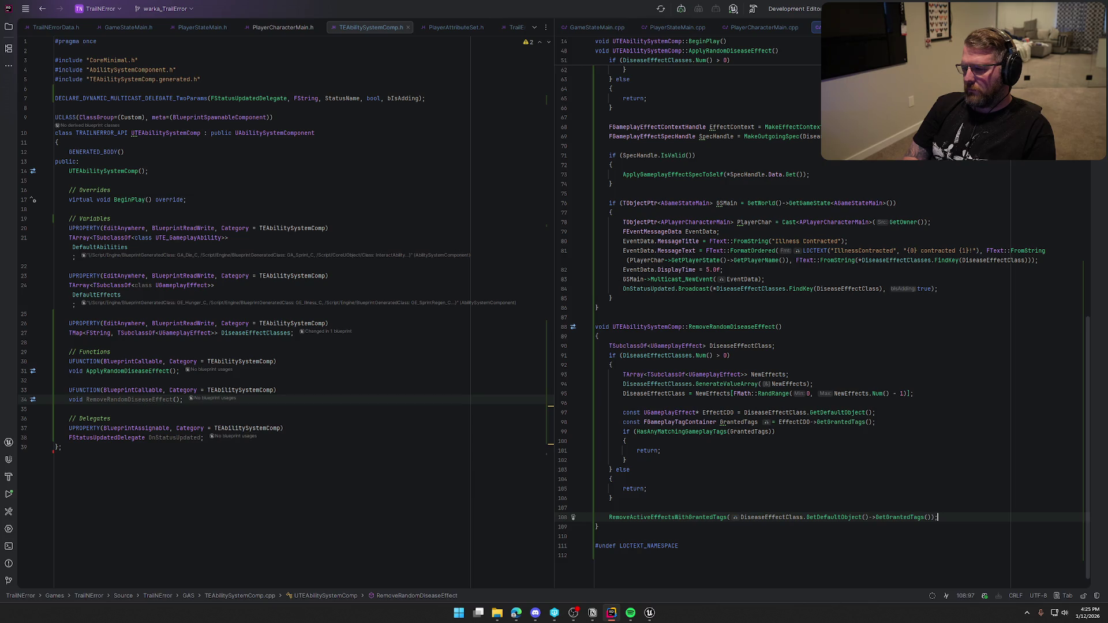
key("Return")
key("Return")
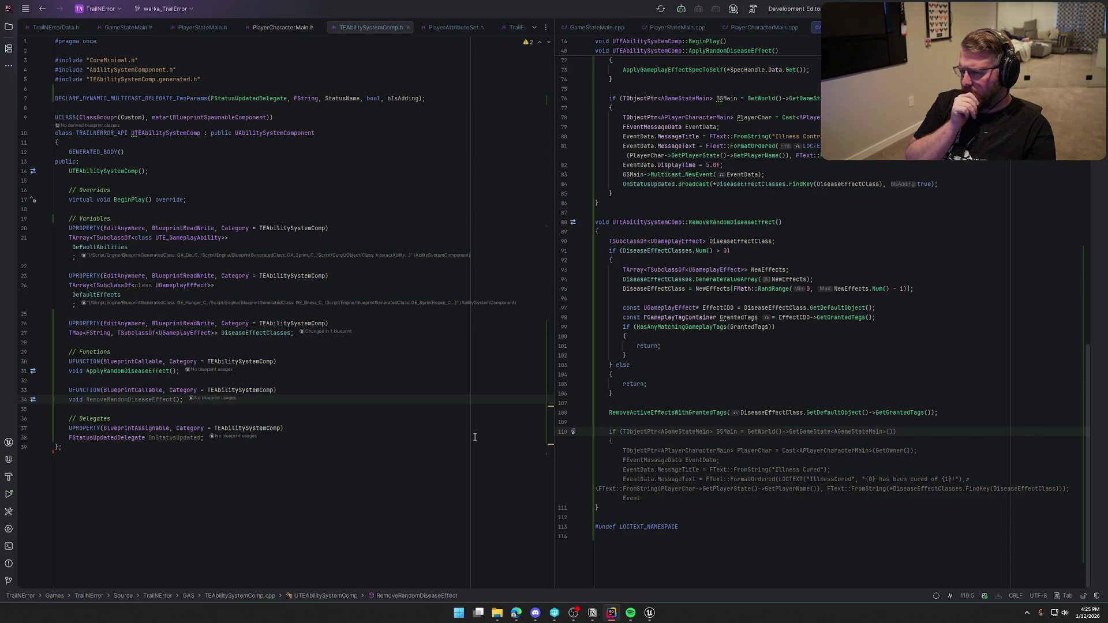
Step: Add the Illness Cured event and OnStatusUpdated false broadcast, close the function, and build
key("Tab")
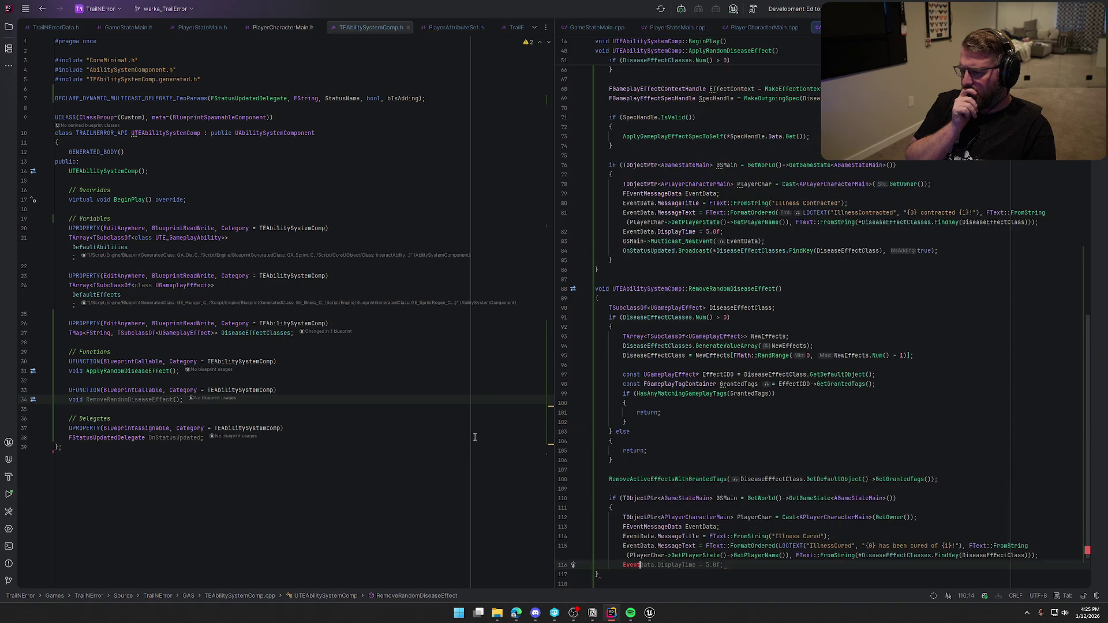
key("Return")
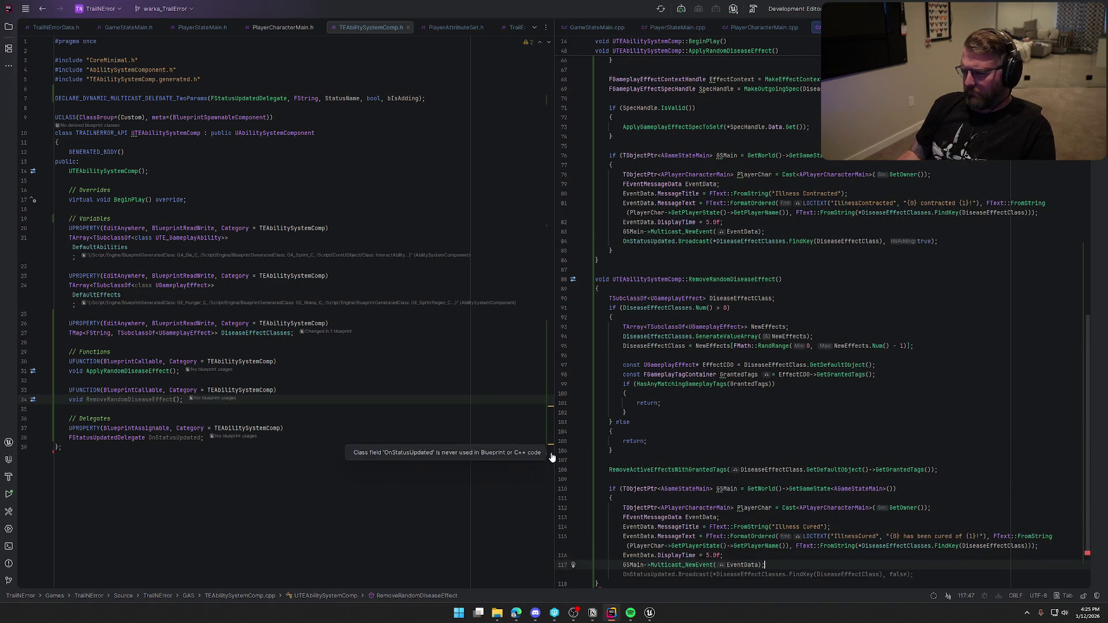
key("Tab")
scroll(808, 519, "down", 3)
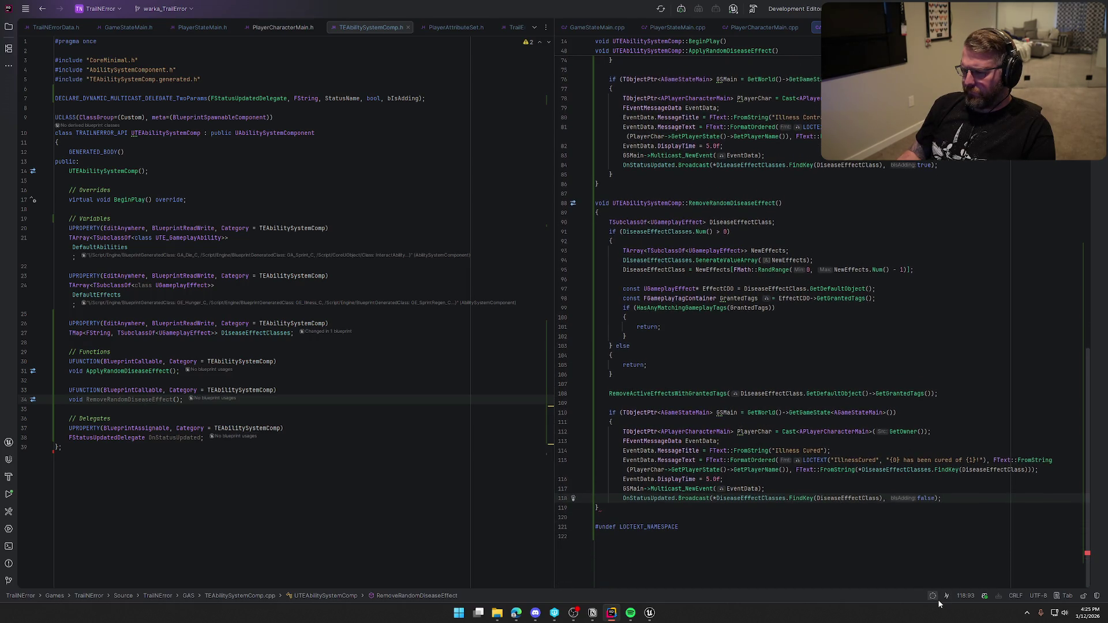
key("Return")
type("}")
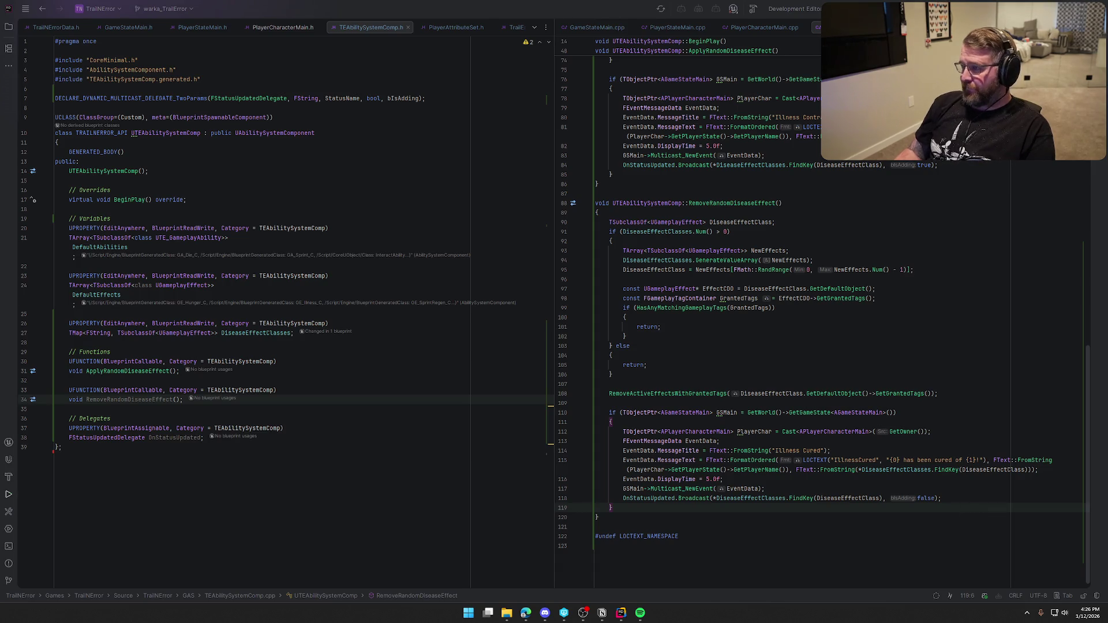
left_click(612, 508)
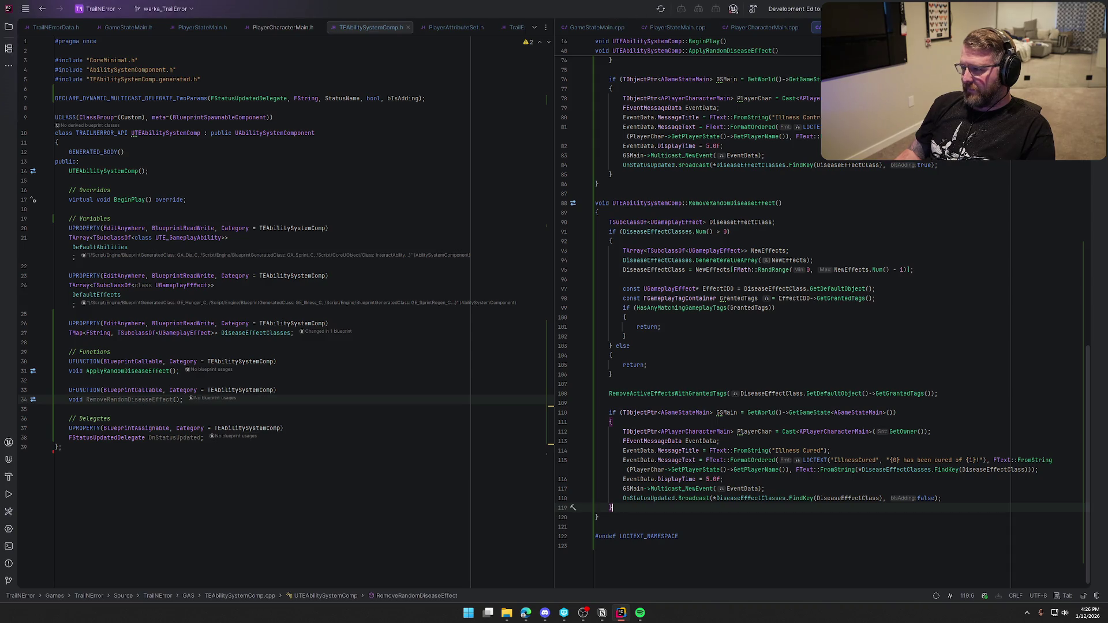
key("ctrl+shift+b")
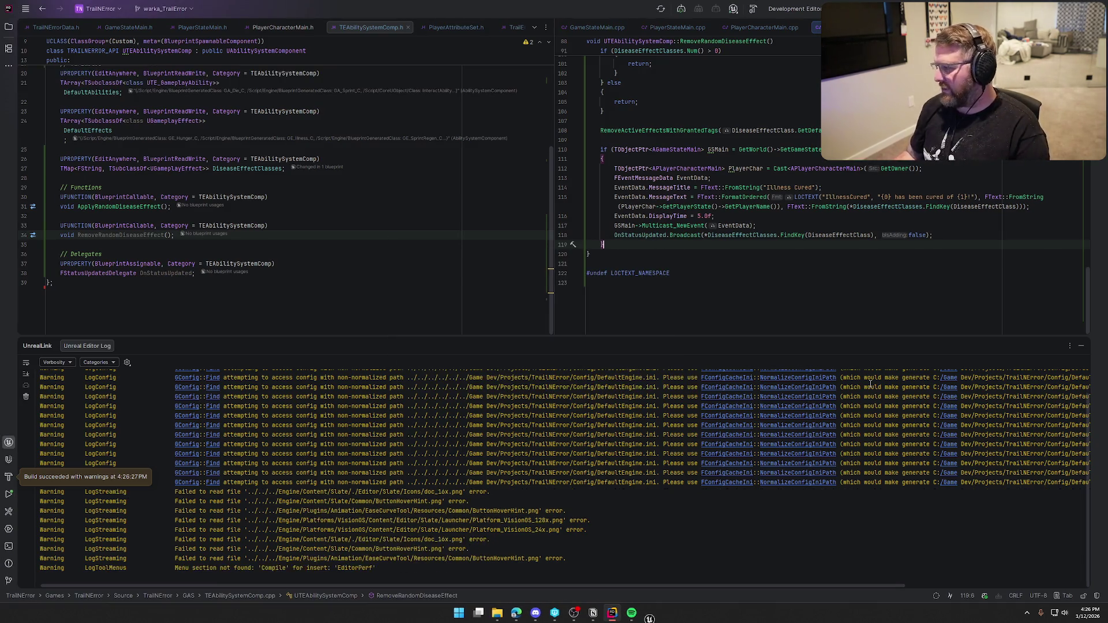
Step: Collapse the finished Rider build log and return to the Unreal Editor
left_click(1083, 347)
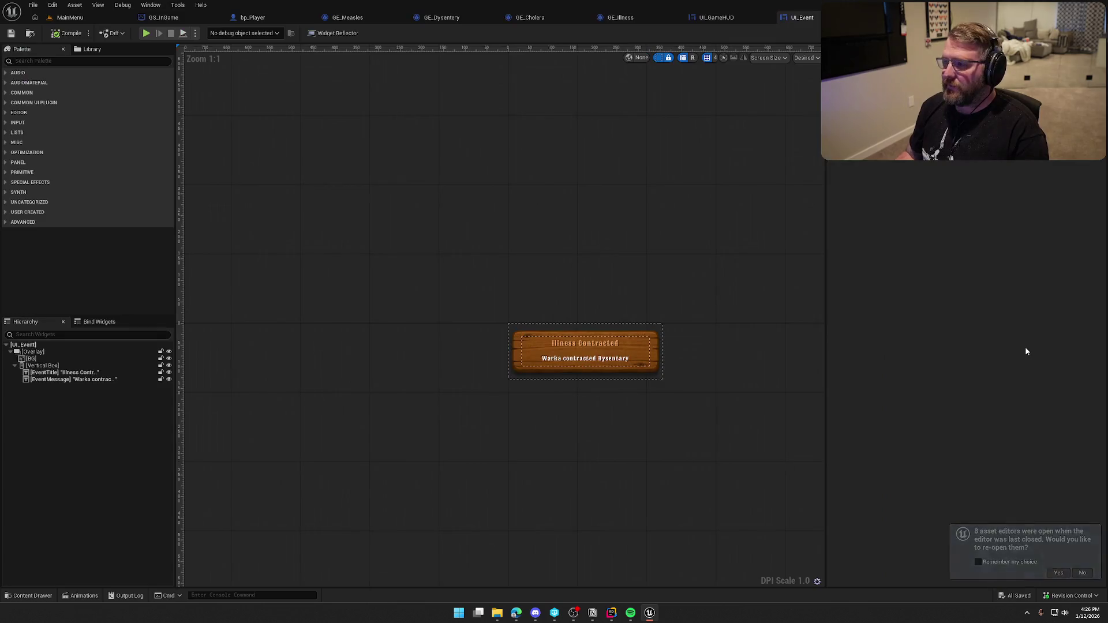
Step: Compile UI_GameHUD and delete the Create Event under the failing OnStatusApplied bind
left_click(721, 17)
left_click(66, 33)
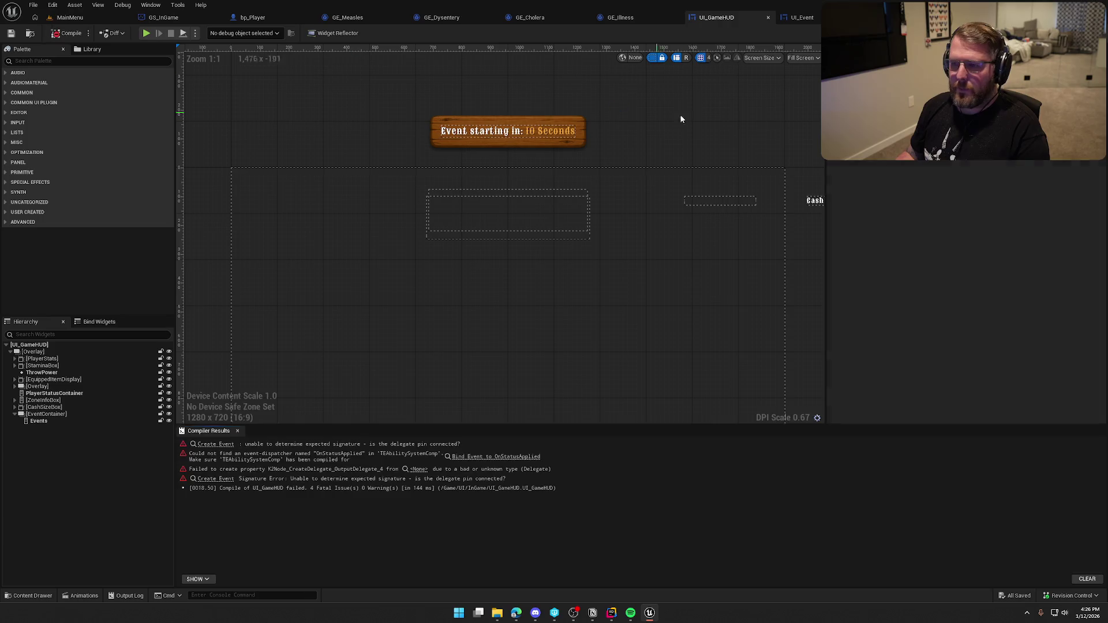
left_click(476, 457)
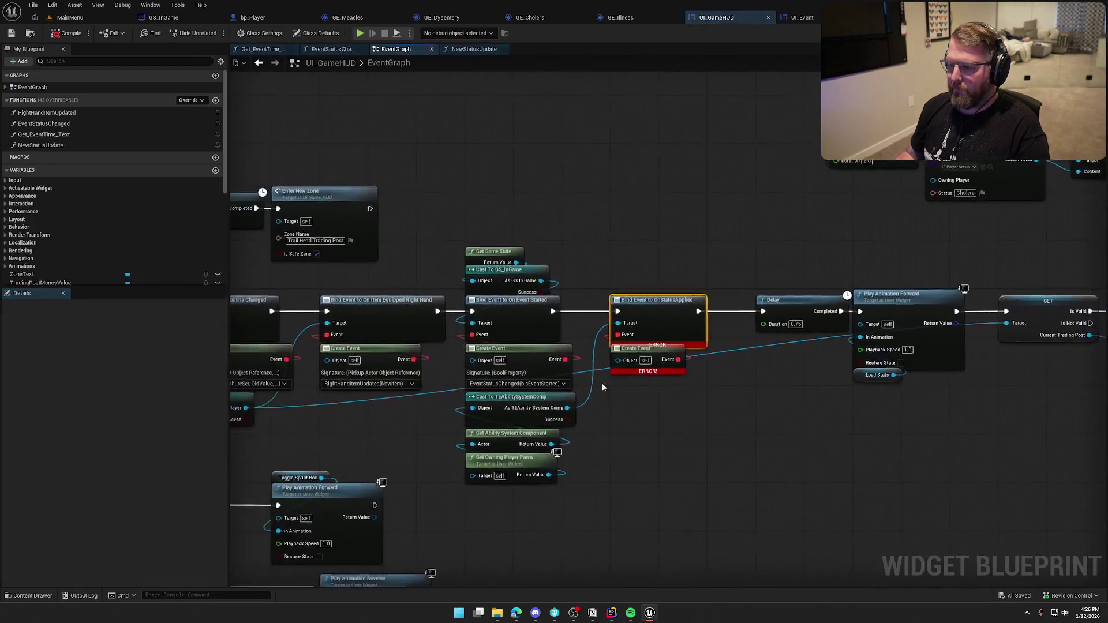
left_click(635, 277)
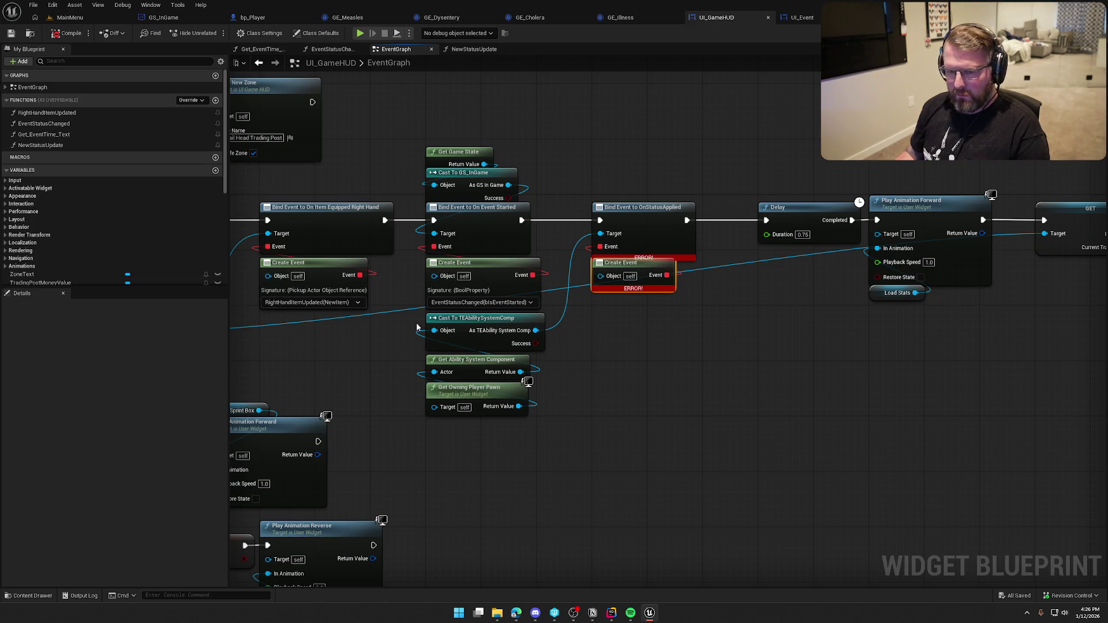
key("Delete")
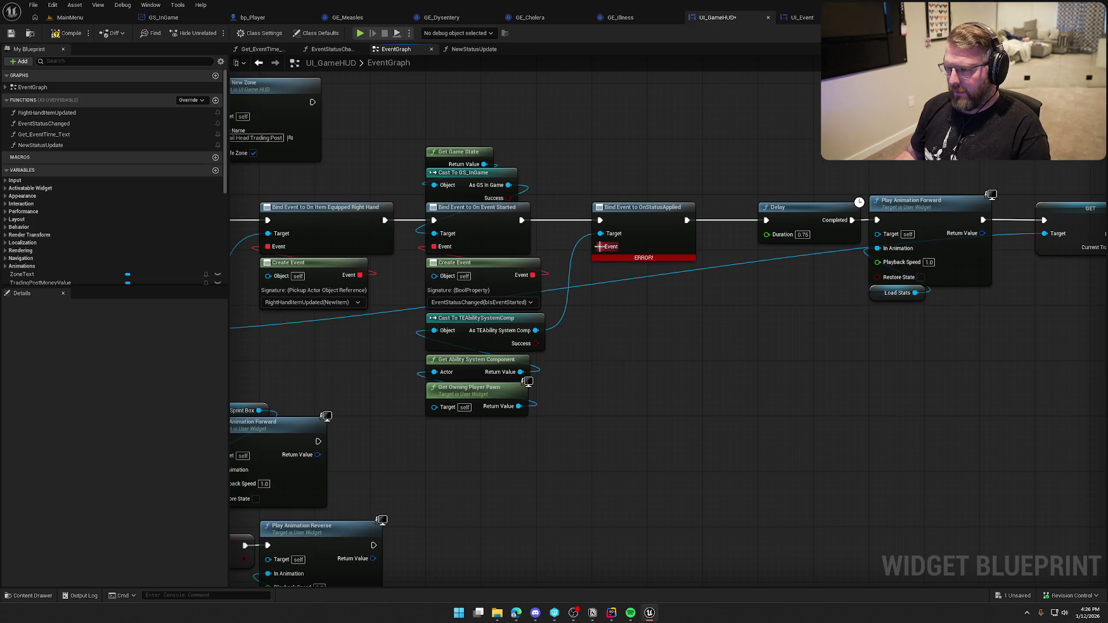
Step: Delete the old OnStatusApplied bind and its Create Event nodes from the graph
left_click_drag(600, 246, 621, 292)
type("create")
key("Return")
left_click_drag(622, 295, 596, 268)
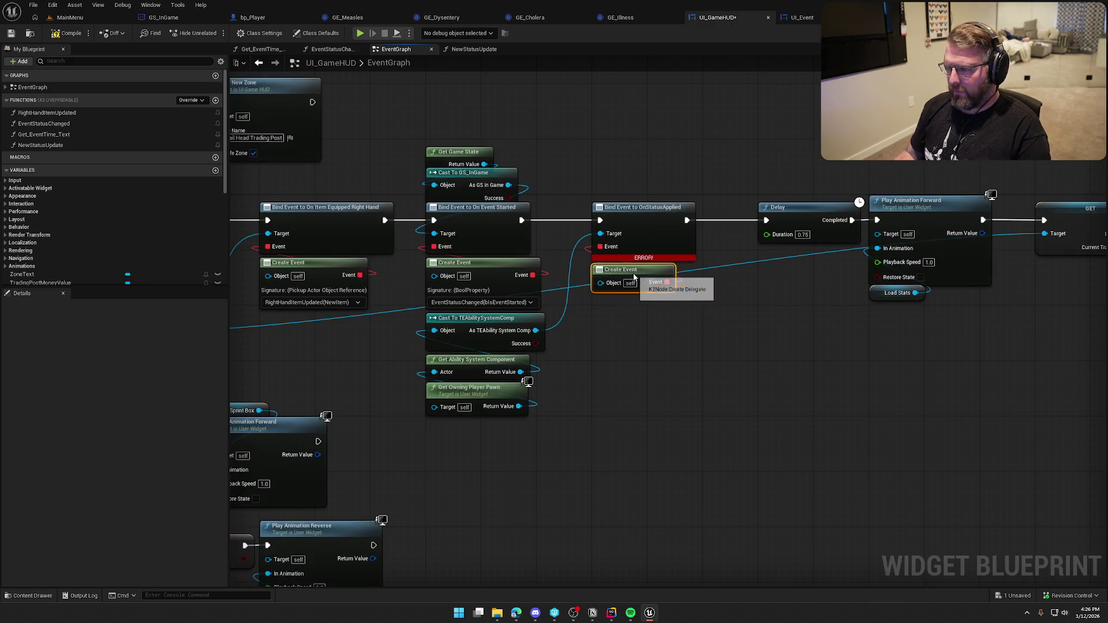
right_click(648, 212)
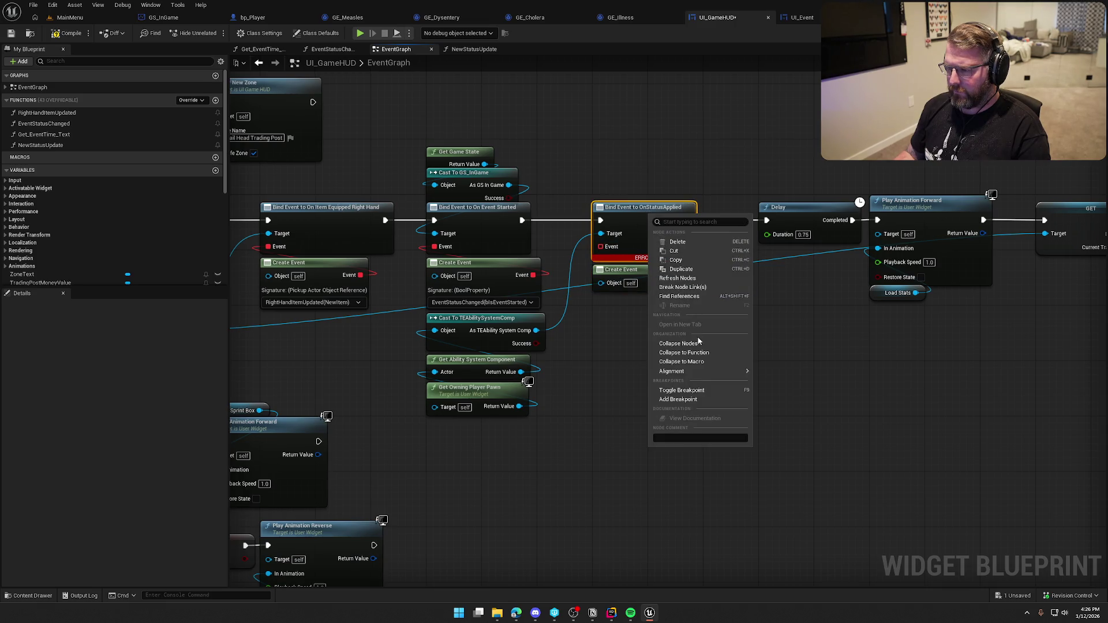
left_click(642, 327)
left_click_drag(642, 327, 615, 245)
key("Delete")
Step: Add Bind Event to On Status Updated after On Event Started, connected to Delay
left_click_drag(536, 330, 564, 320)
type("c")
key("BackSpace")
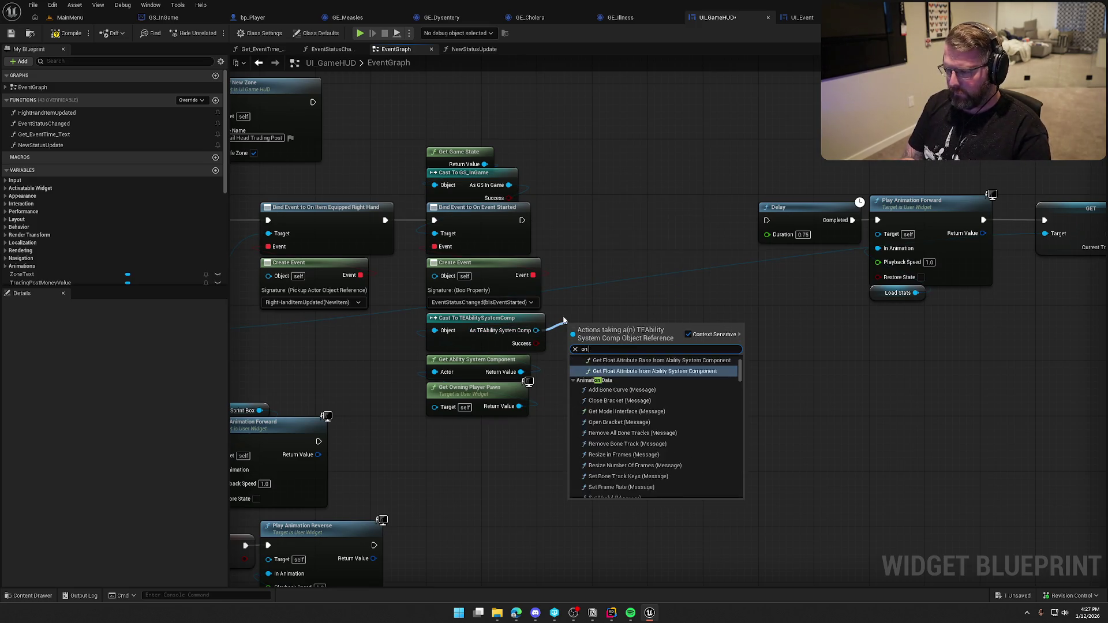
type("bind event to st")
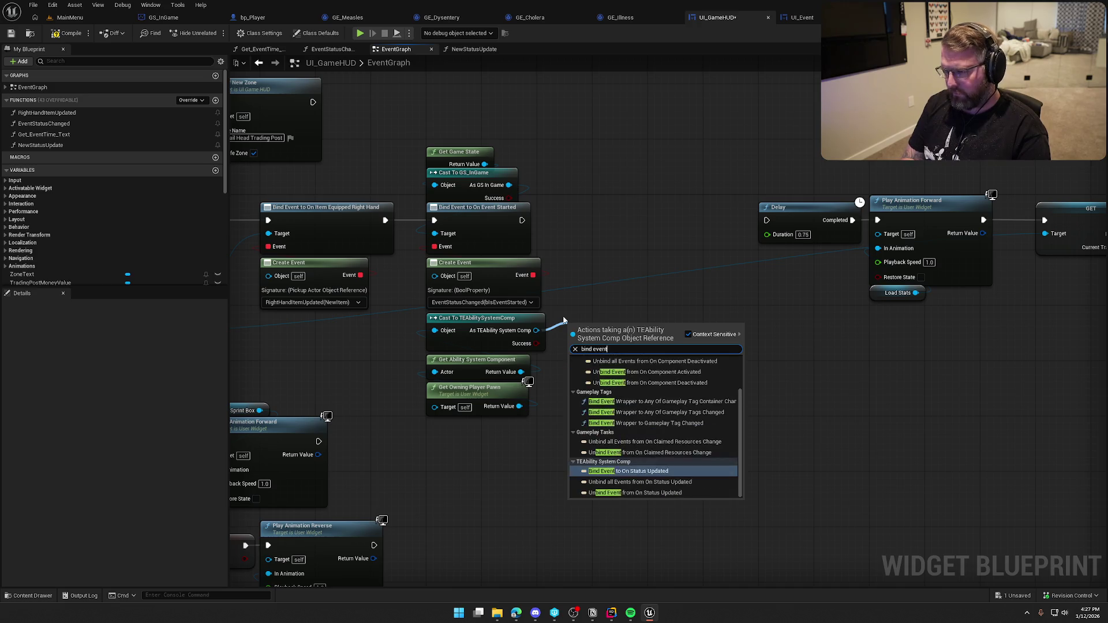
key("Return")
left_click_drag(572, 338, 525, 222)
mouse_move(611, 325)
left_mouse_down()
mouse_move(638, 207)
mouse_move(781, 226)
left_mouse_up()
Step: Feed the new bind's Event input with a Create Event node, then go to NewStatusUpdate
mouse_move(600, 247)
left_mouse_down()
mouse_move(642, 287)
mouse_move(645, 269)
left_mouse_up()
type("creat")
key("Return")
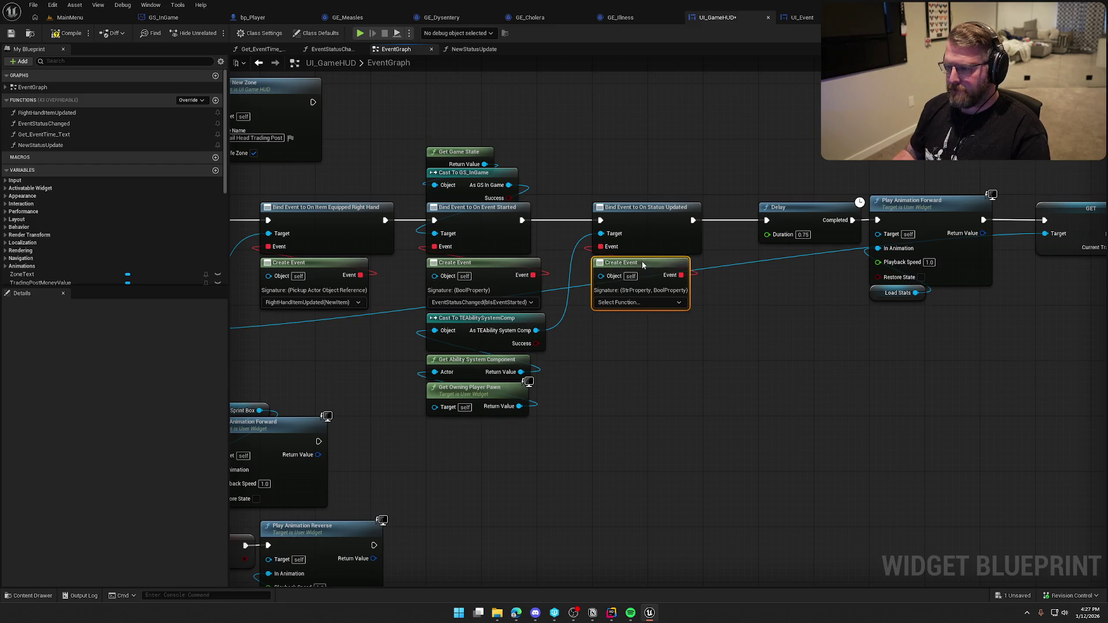
left_click(639, 303)
left_click(652, 329)
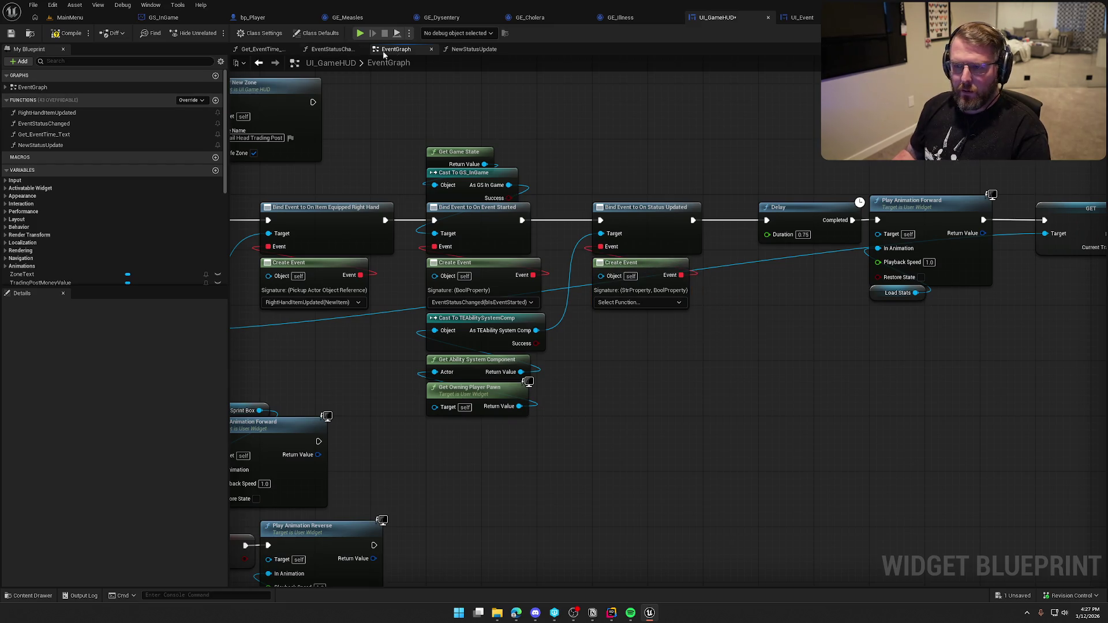
left_click(474, 49)
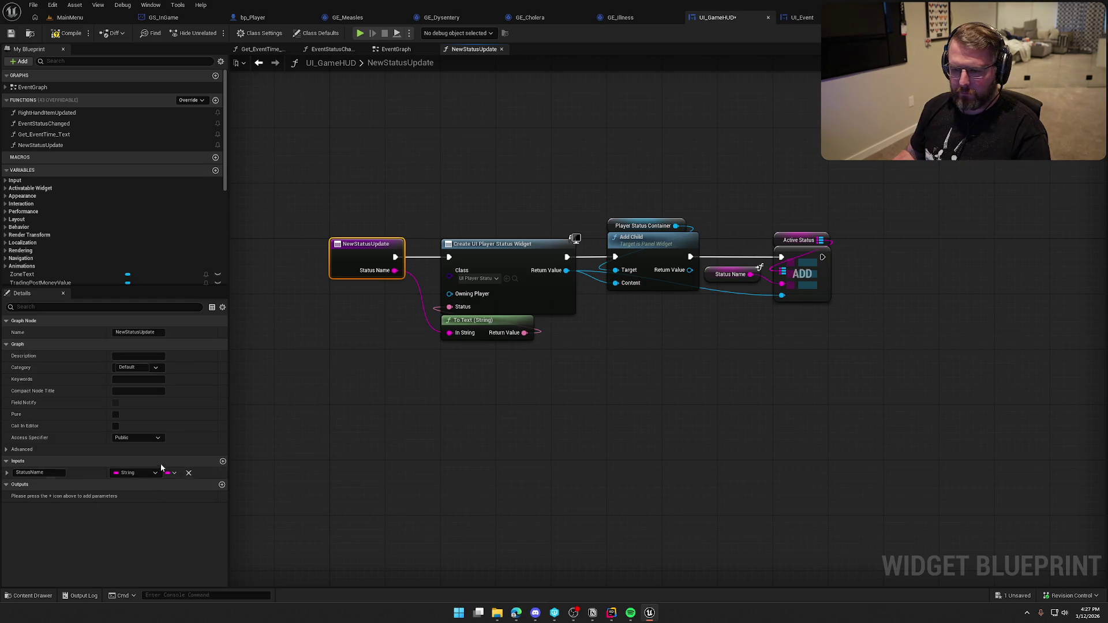
Step: Add a Boolean input named IsAdding to NewStatusUpdate and compile the HUD
left_click(223, 462)
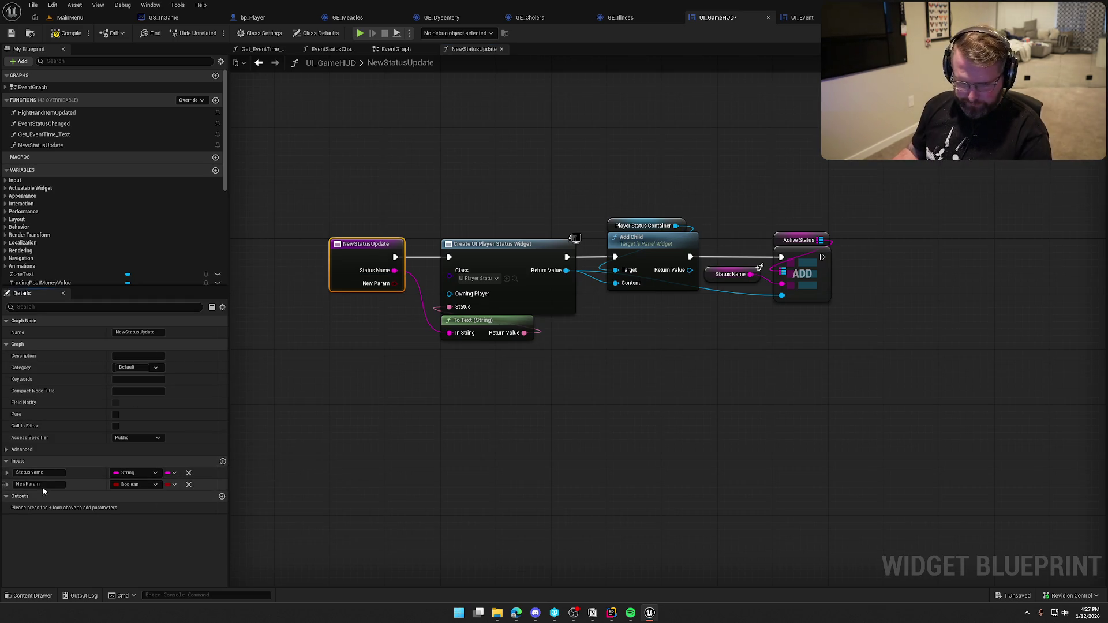
key("alt+Tab")
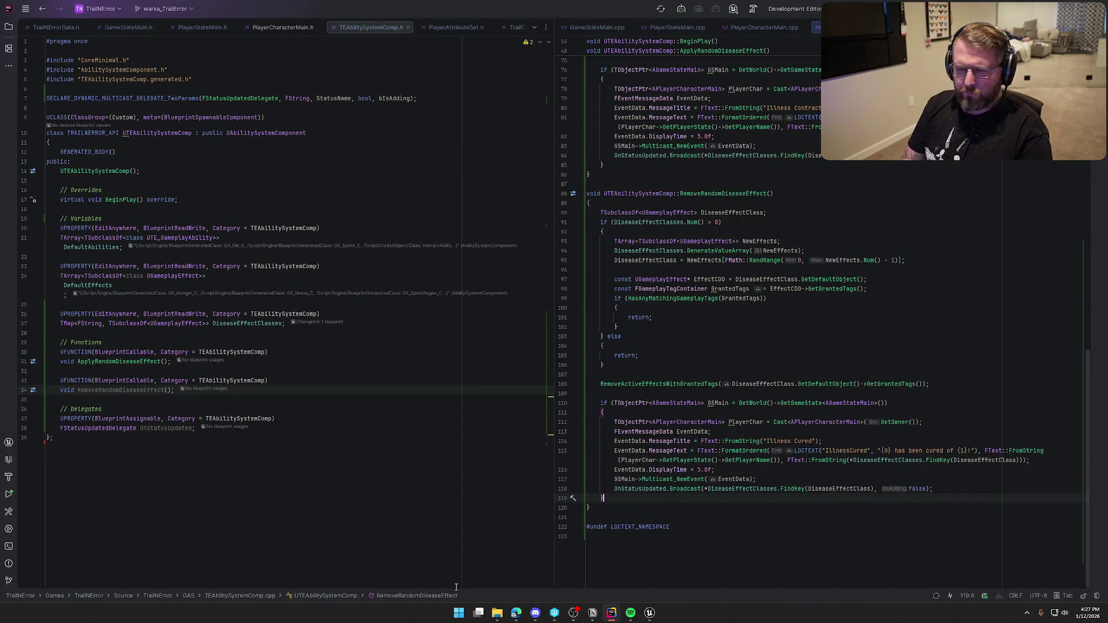
key("alt+Tab")
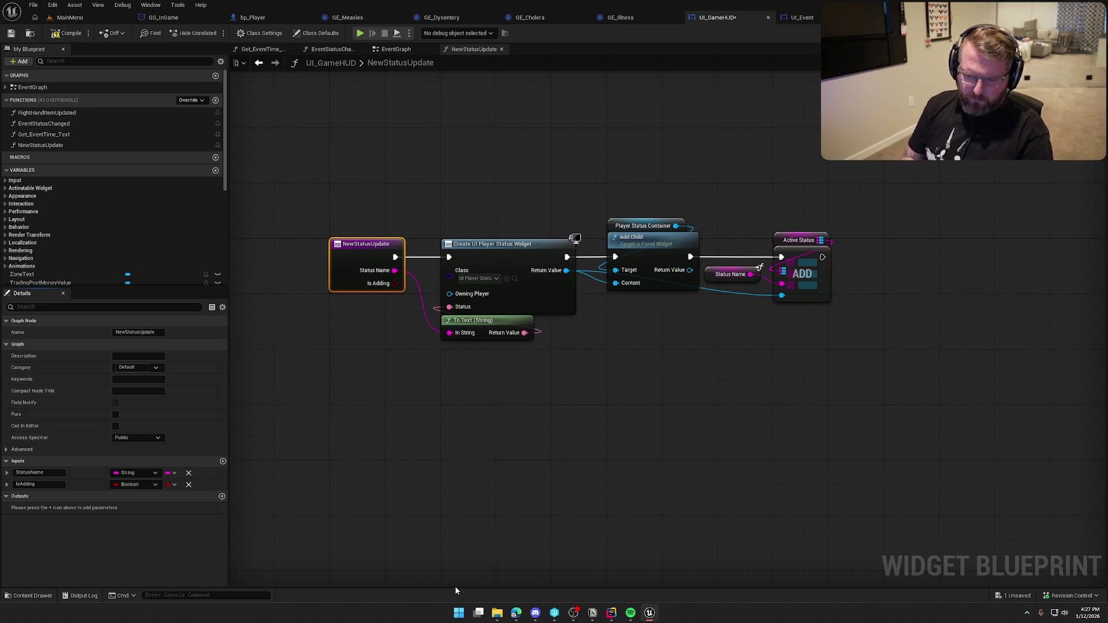
left_click(68, 33)
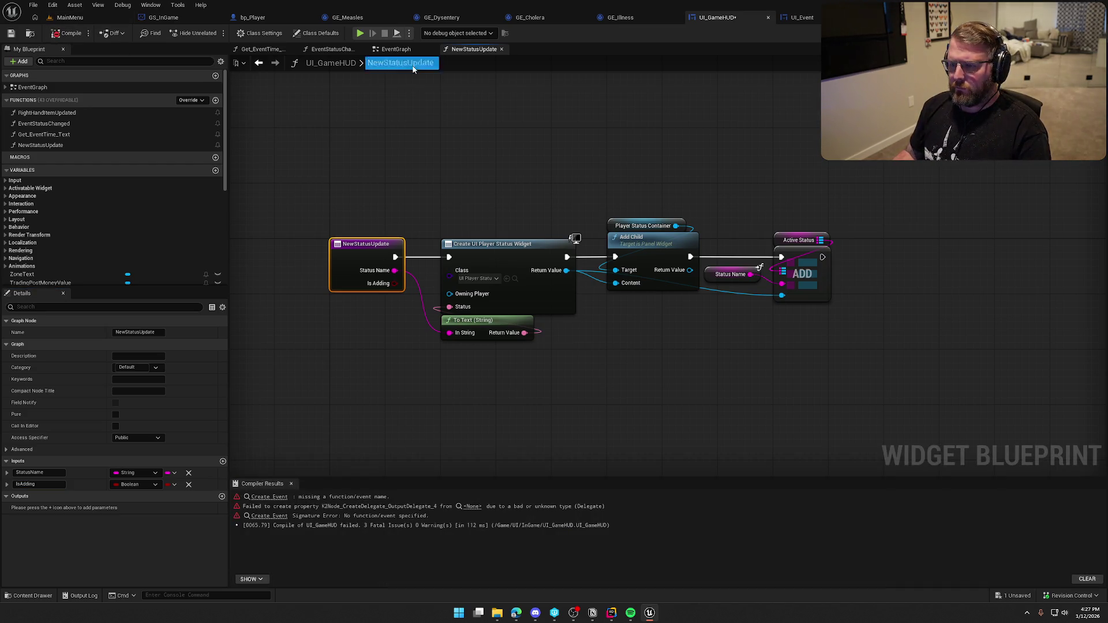
Step: Set the EventGraph's Create Event to call NewStatusUpdate and recompile
left_click(396, 49)
left_click(654, 309)
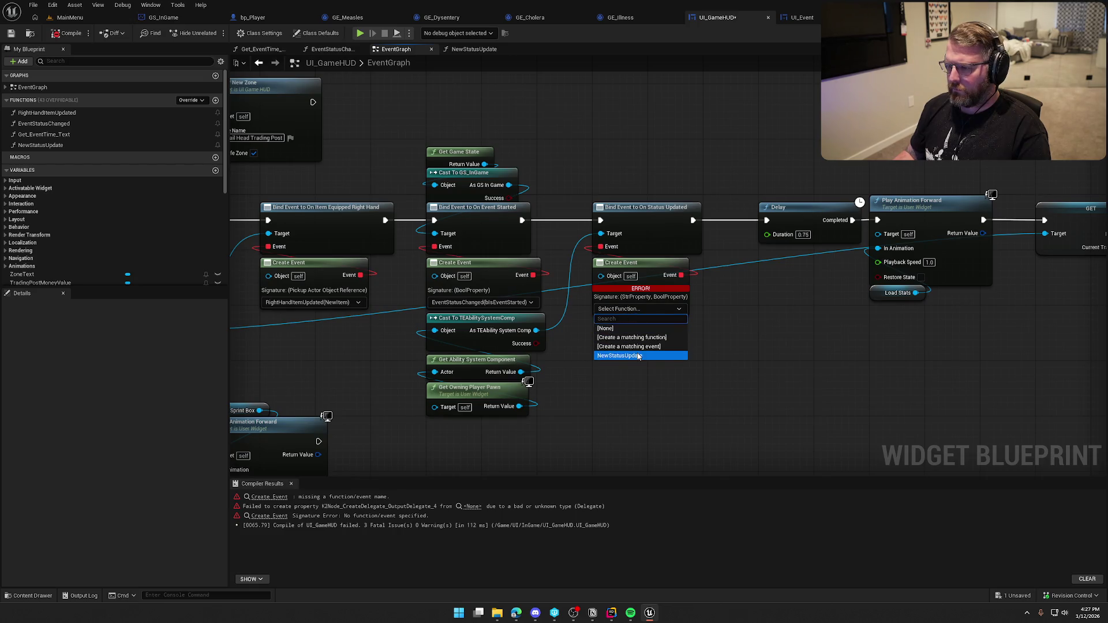
left_click(641, 357)
left_click(68, 33)
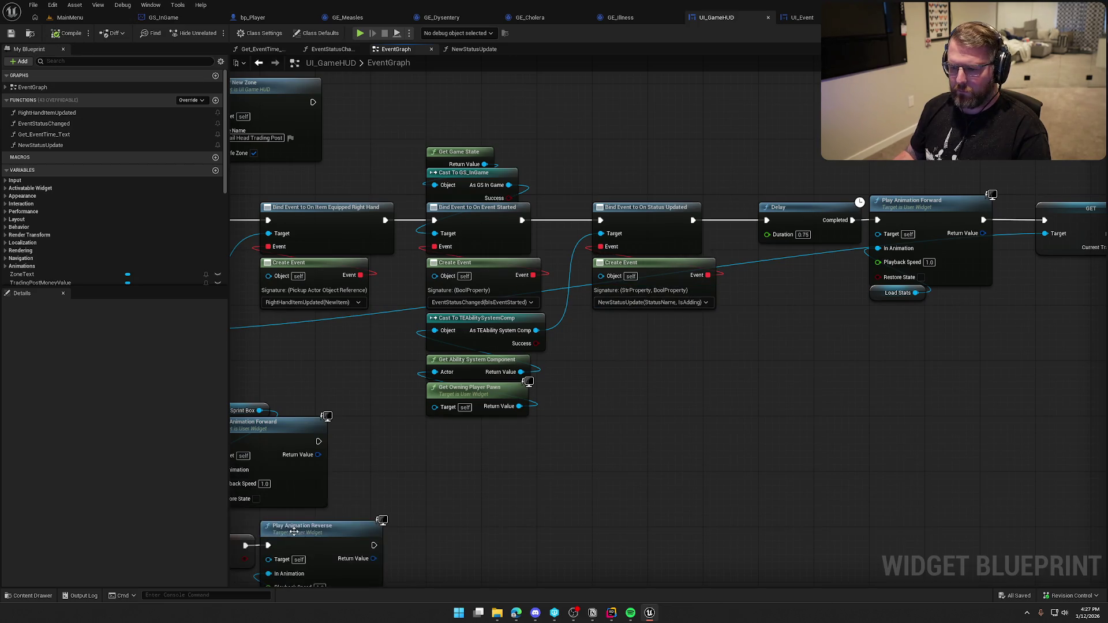
left_click_drag(664, 204, 670, 242)
left_click(464, 52)
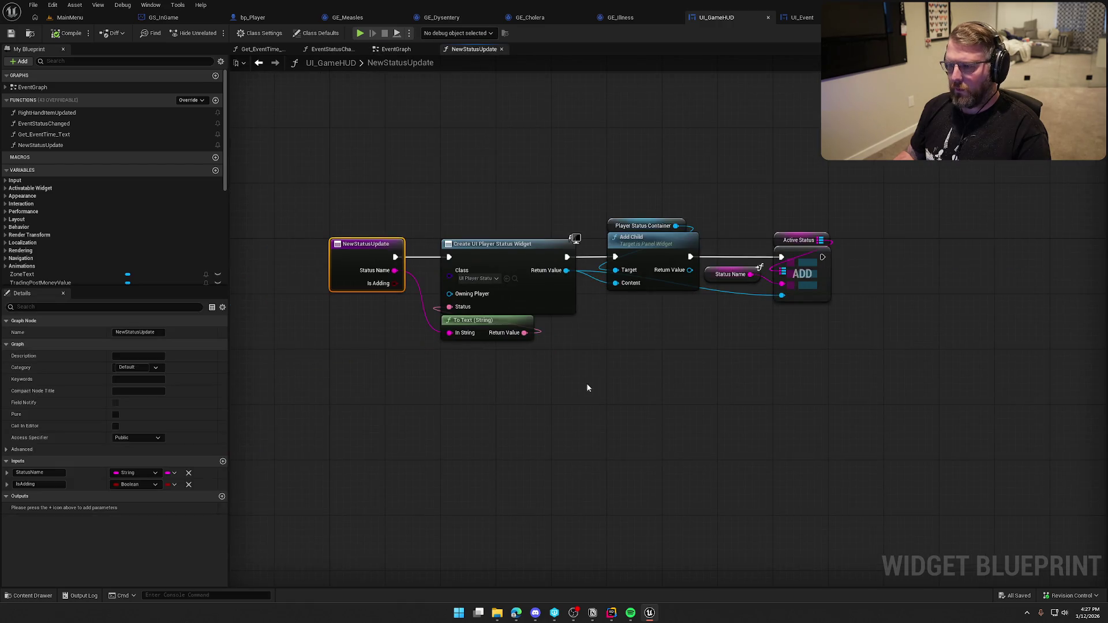
Step: Shift NewStatusUpdate's nodes right and wire a duplicate Status Name getter into To Text
left_click_drag(384, 199, 848, 334)
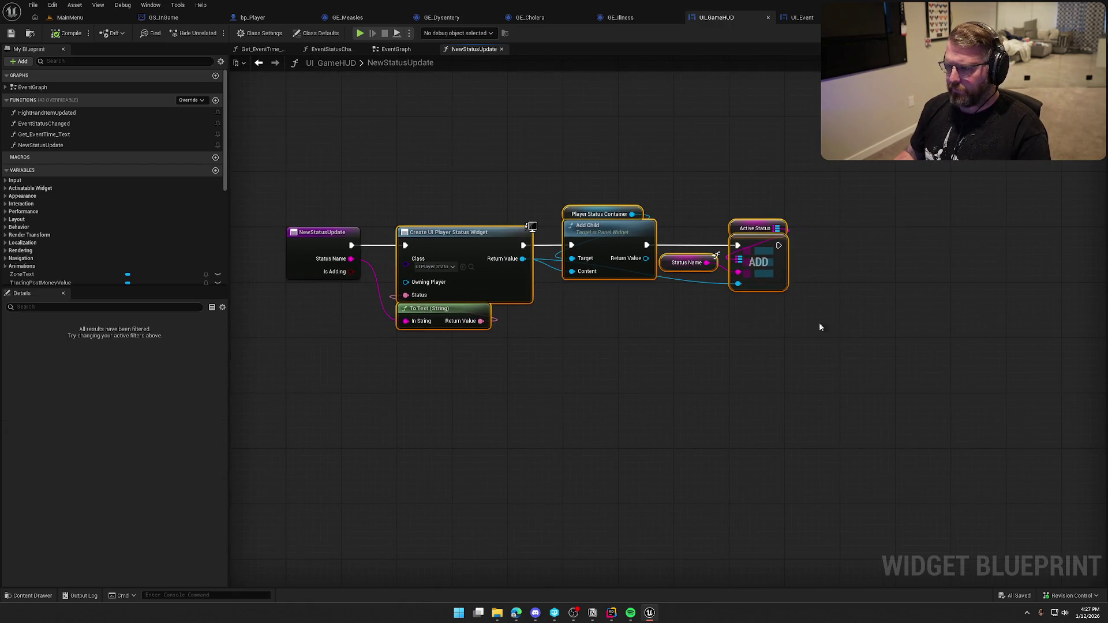
left_click_drag(474, 247, 641, 247)
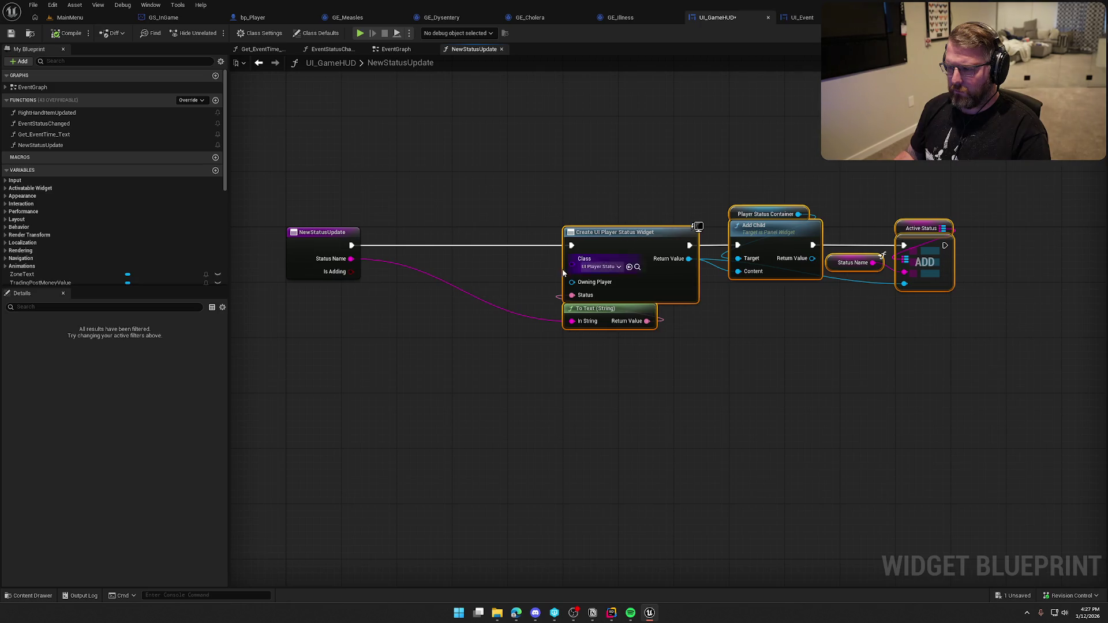
left_click(549, 358)
left_click(853, 263)
key("ctrl+c")
key("ctrl+v")
left_click_drag(612, 386, 572, 321)
left_click_drag(577, 392, 574, 345)
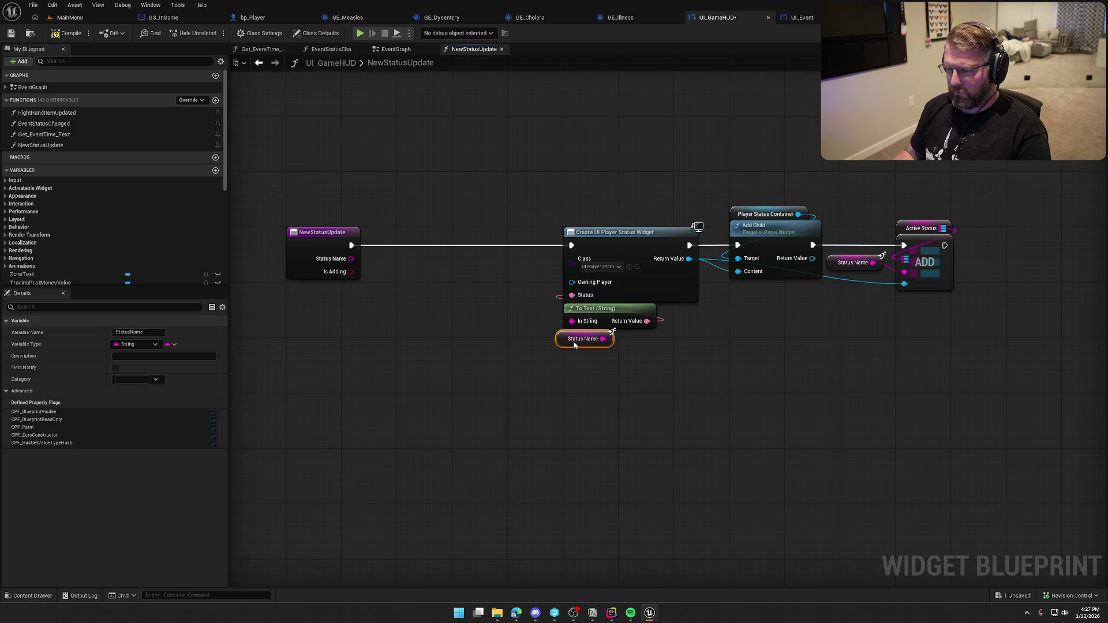
left_click(514, 304)
Step: Add a Branch on Is Adding whose True path runs the widget-creation nodes
left_click(480, 274)
left_click_drag(352, 245, 453, 260)
mouse_move(351, 271)
left_mouse_down()
mouse_move(453, 273)
mouse_move(425, 233)
mouse_move(479, 258)
mouse_move(627, 254)
left_mouse_up()
left_click(465, 209)
left_click_drag(518, 166, 1038, 426)
left_click_drag(635, 232, 577, 112)
left_click(589, 357)
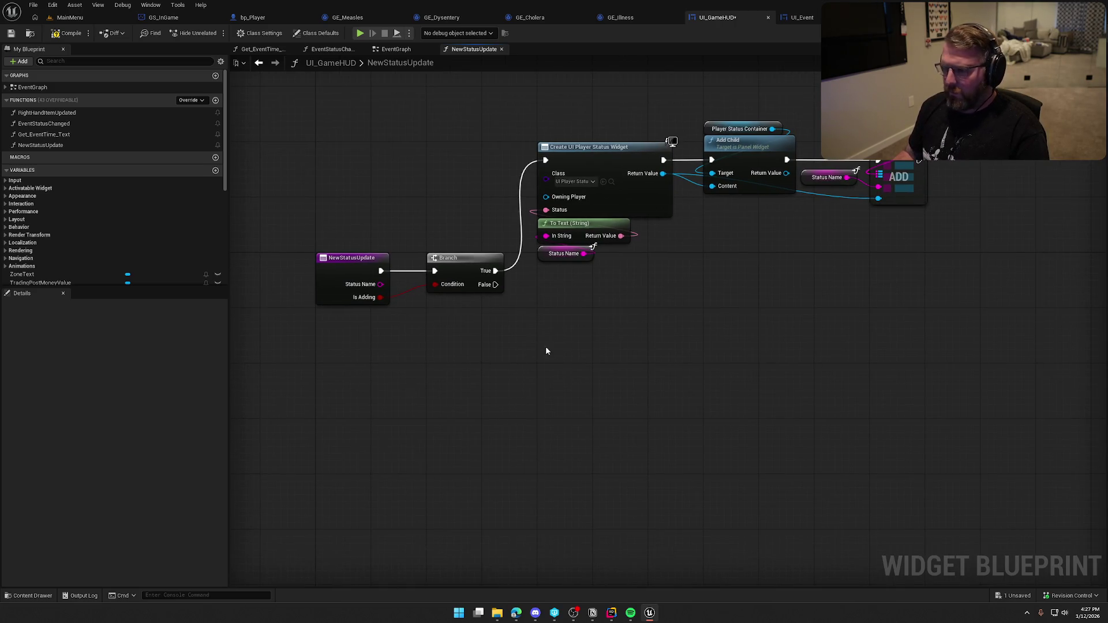
Step: Add an Active Status FIND lookup and a second Branch off the first Branch's False path
scroll(43, 267, "down", 5)
mouse_move(34, 239)
left_mouse_down()
mouse_move(451, 336)
mouse_move(381, 284)
left_mouse_up()
type("find")
key("Return")
mouse_move(376, 335)
left_mouse_down()
mouse_move(473, 393)
mouse_move(466, 383)
left_mouse_up()
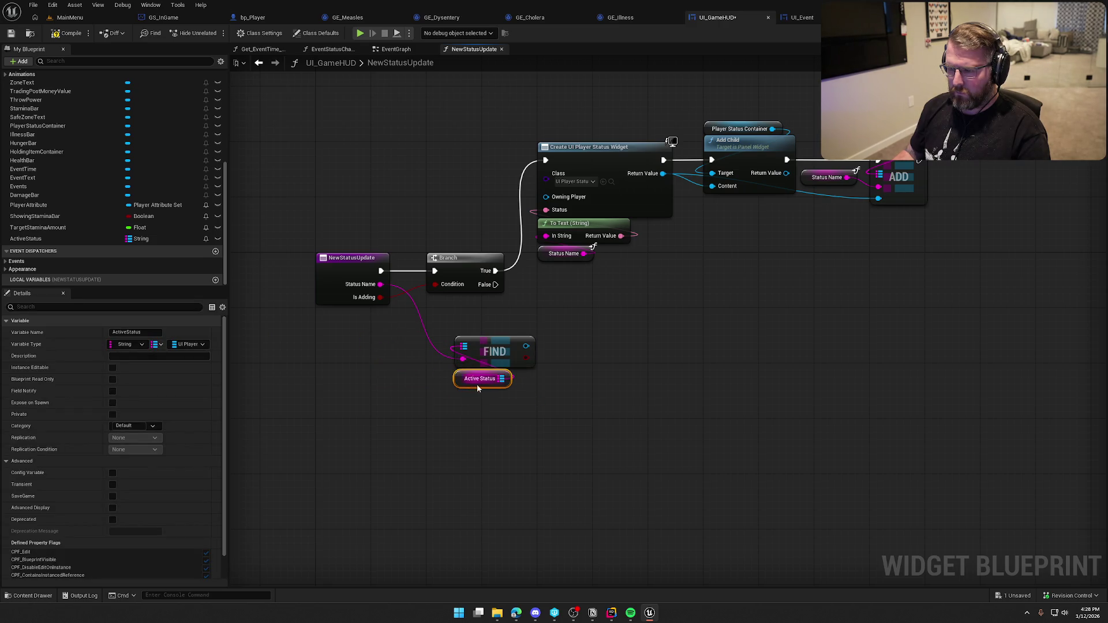
left_click(576, 375)
left_click(558, 312)
mouse_move(495, 284)
left_mouse_down()
mouse_move(565, 326)
mouse_move(570, 289)
mouse_move(580, 314)
left_mouse_up()
left_click_drag(491, 354, 463, 381)
left_click_drag(620, 384, 541, 413)
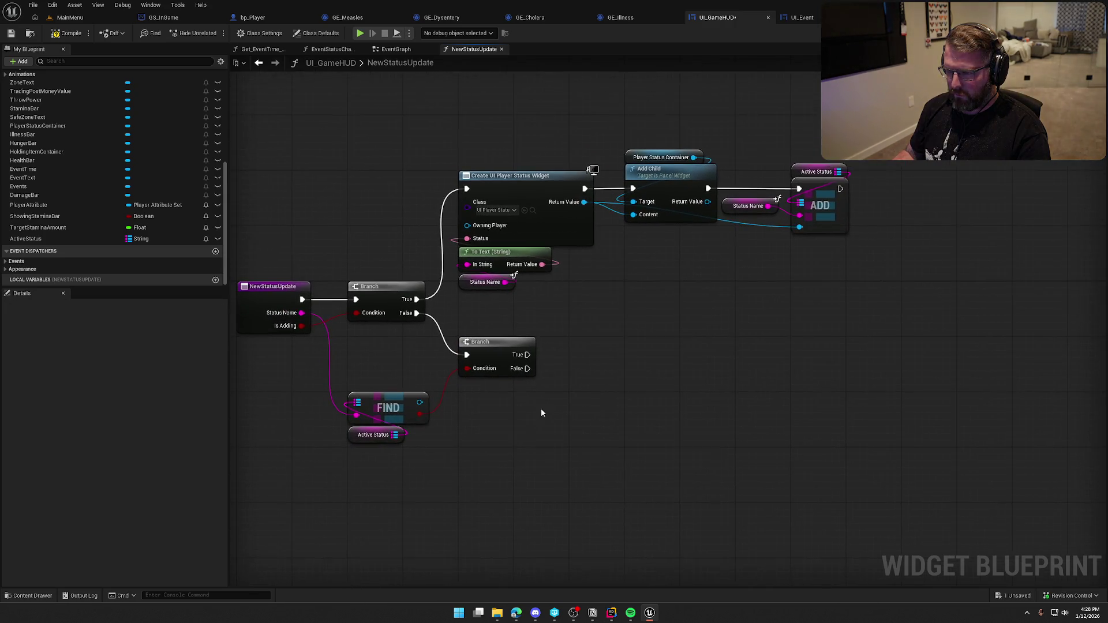
Step: Inspect Player Status Container and search FIND's result for a remove action without adding one
left_click(658, 157)
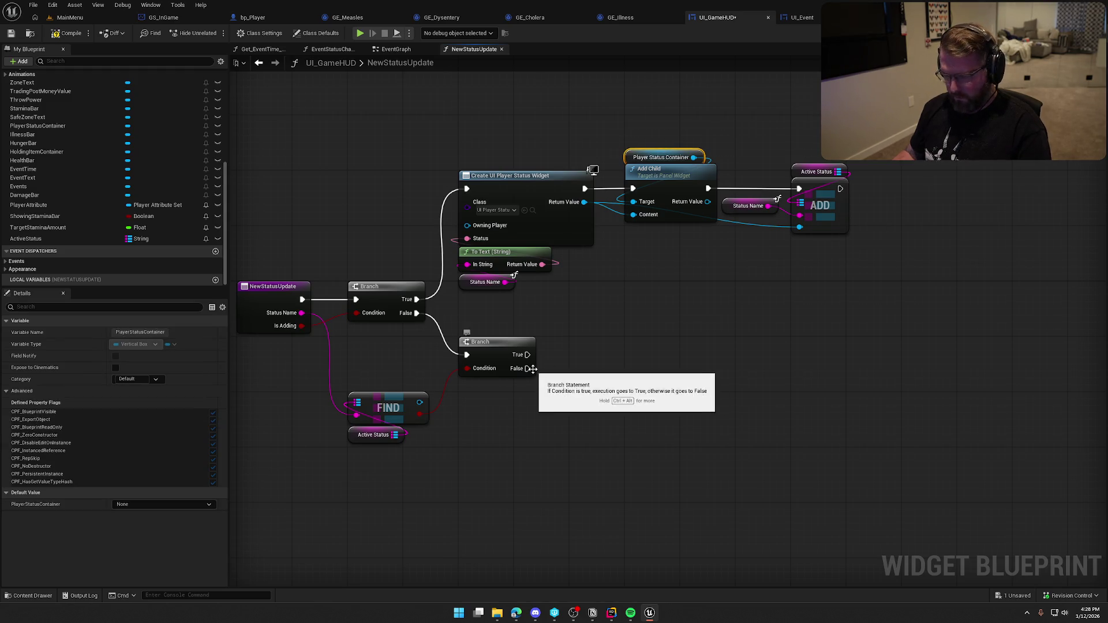
left_click_drag(420, 402, 479, 417)
type("remove")
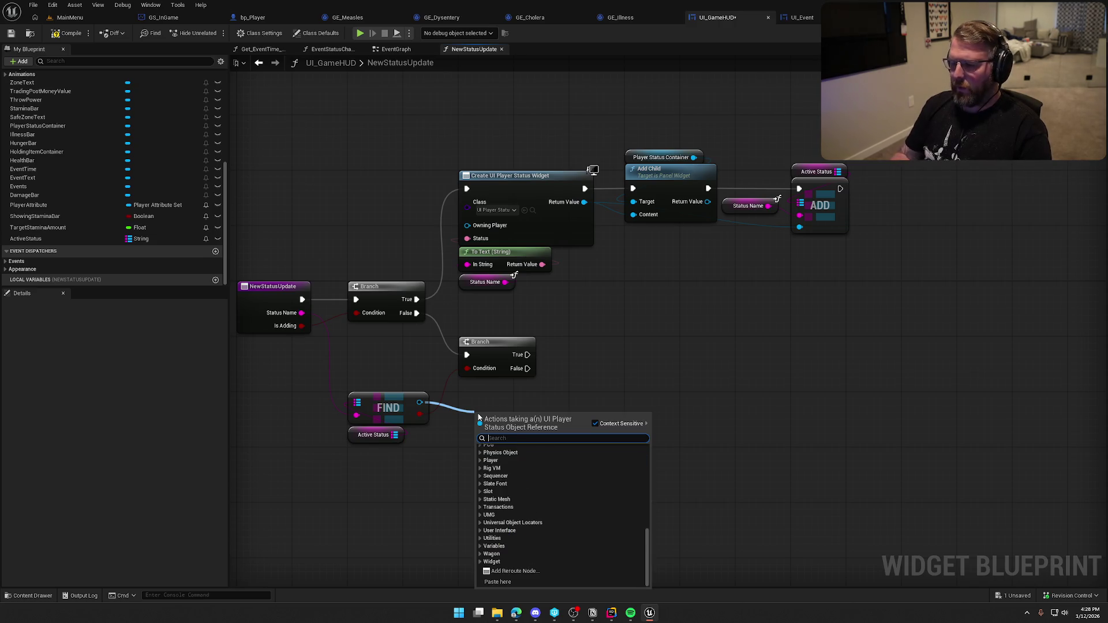
key("Escape")
left_click(799, 19)
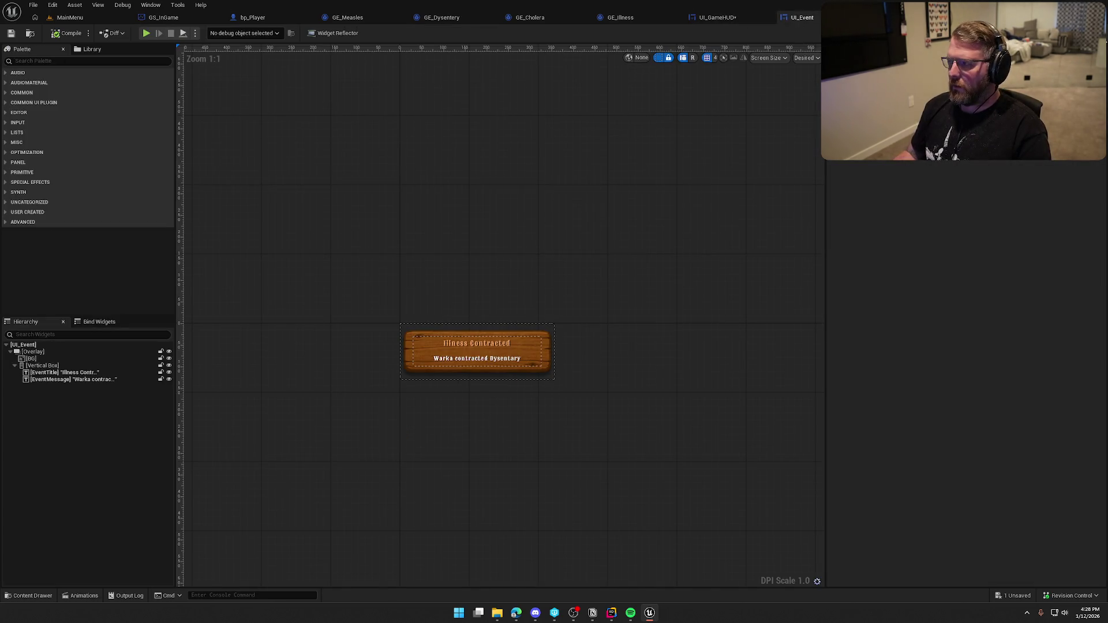
Step: View UI_Event's graph, then open UI_PlayerStatus from the Content Drawer on its Graph tab
left_click(1084, 33)
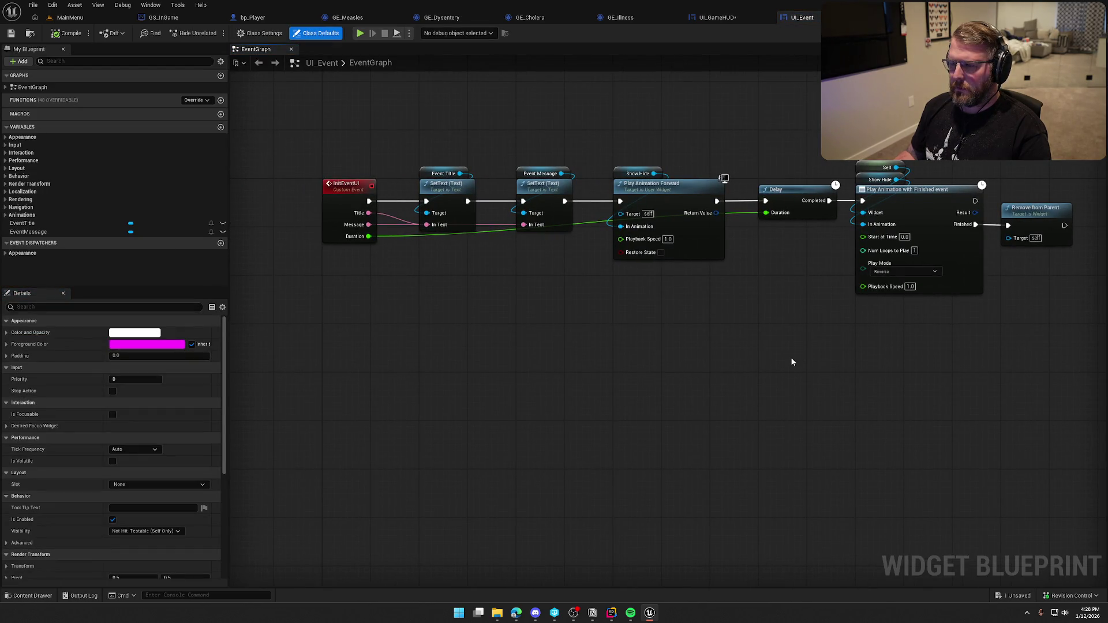
left_click(718, 17)
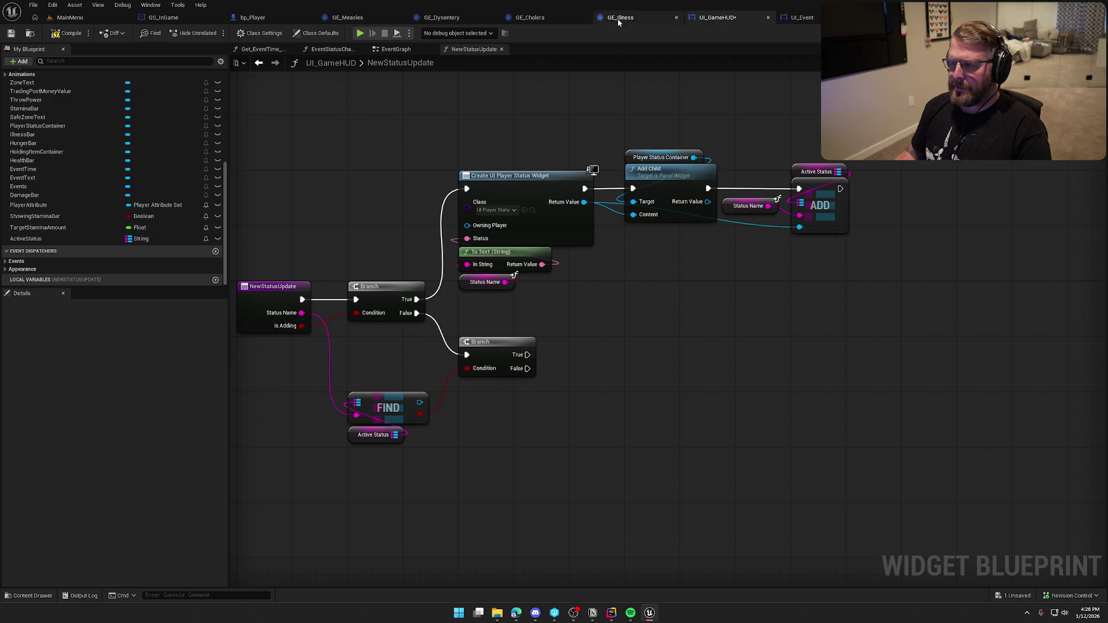
left_click(532, 210)
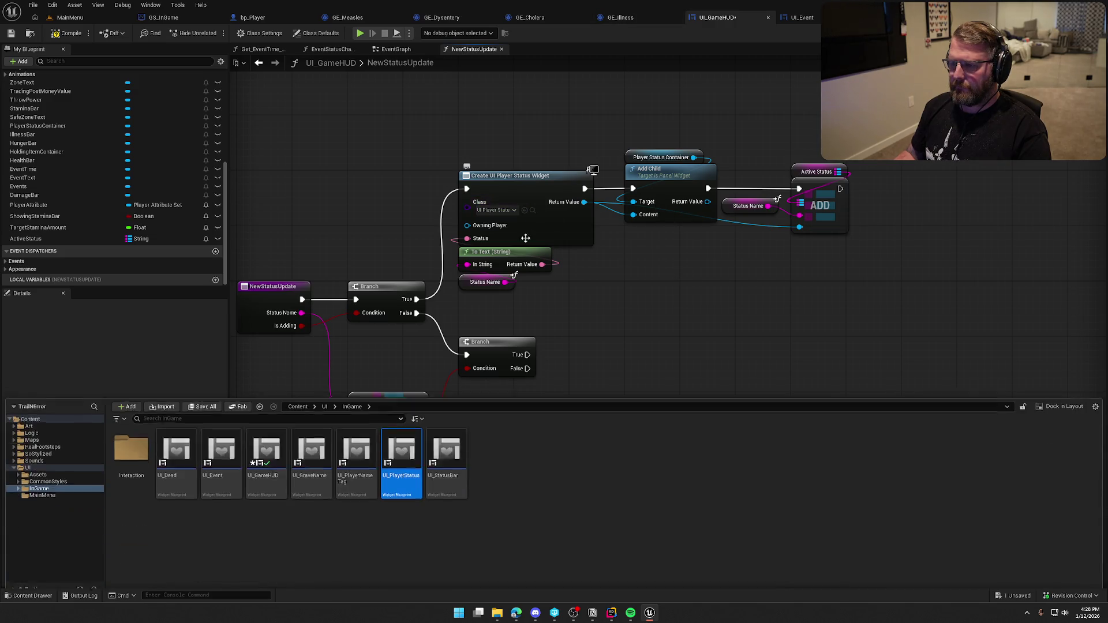
double_click(402, 456)
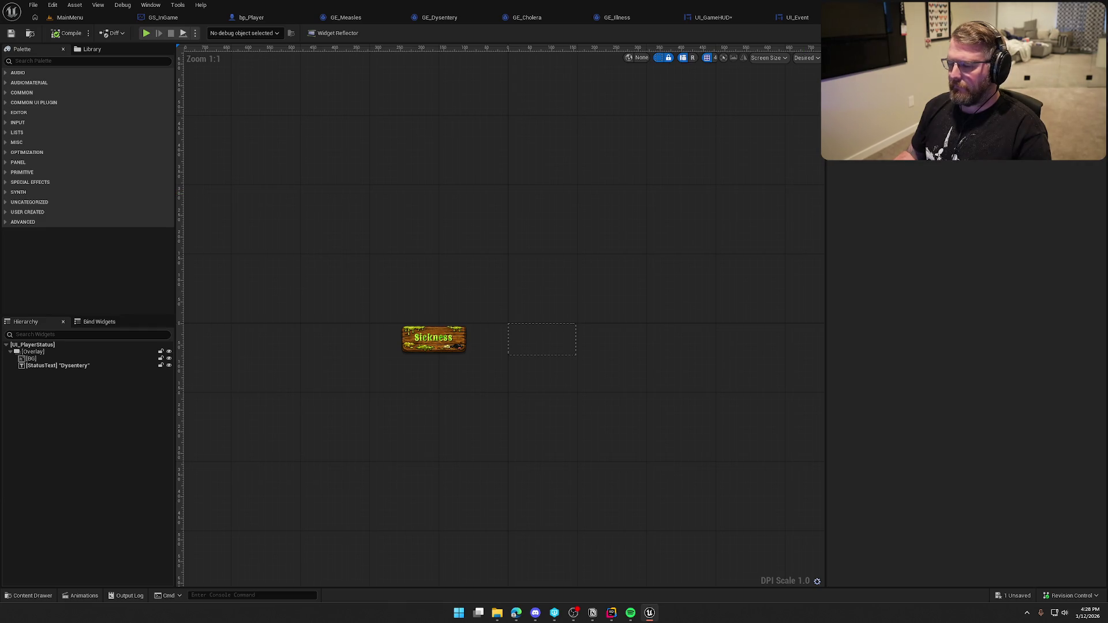
left_click(1088, 33)
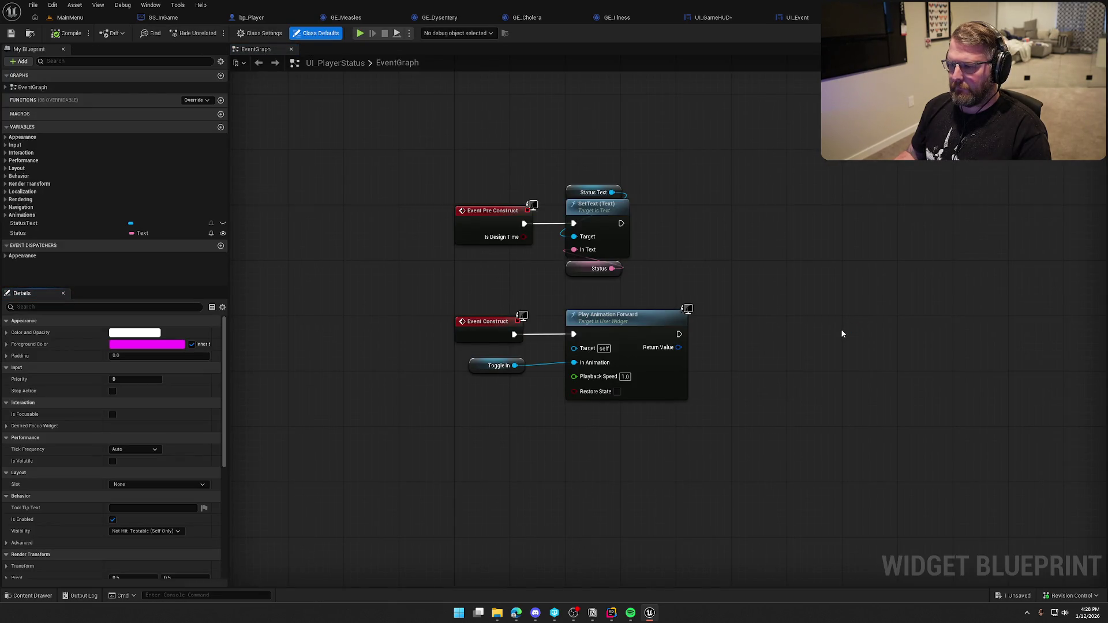
Step: Add a custom event named RemoveStatus in UI_PlayerStatus's graph
left_click_drag(701, 454, 681, 360)
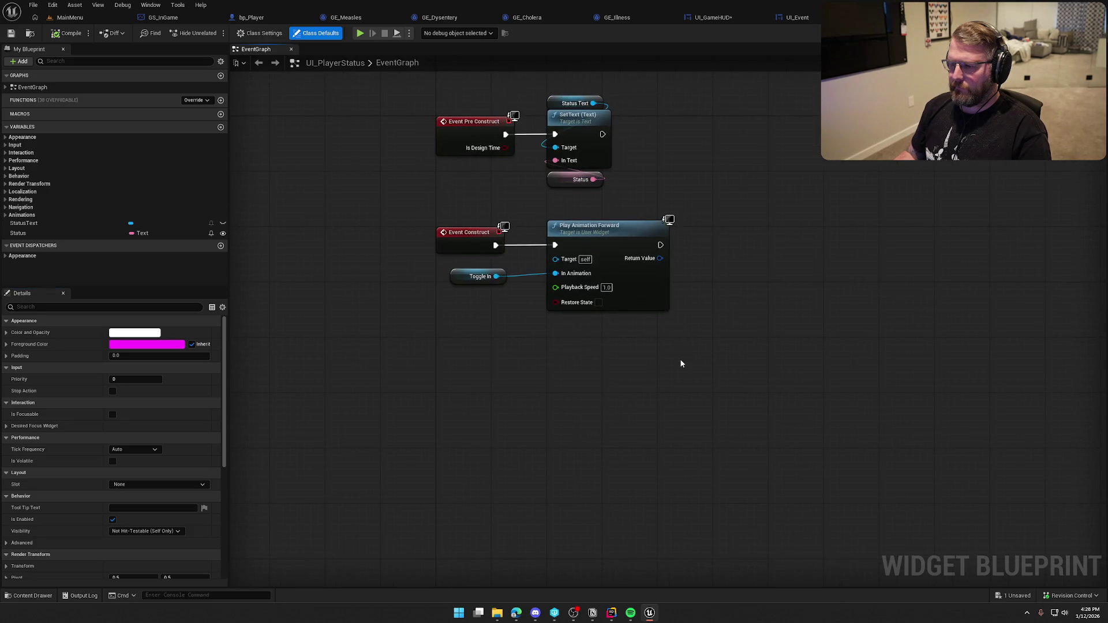
right_click(440, 348)
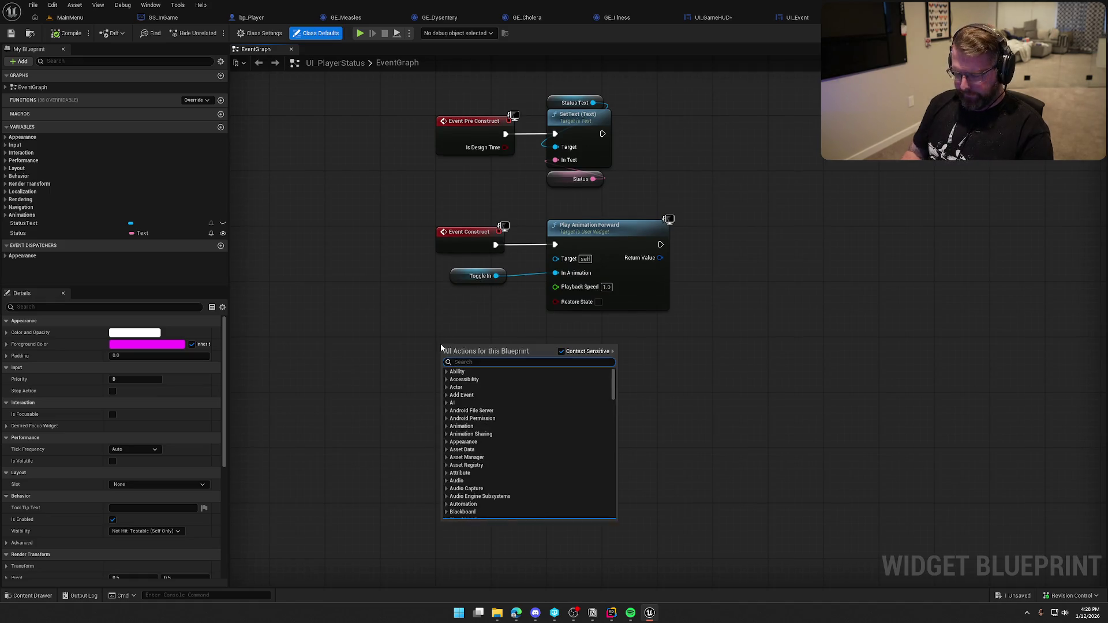
type("event")
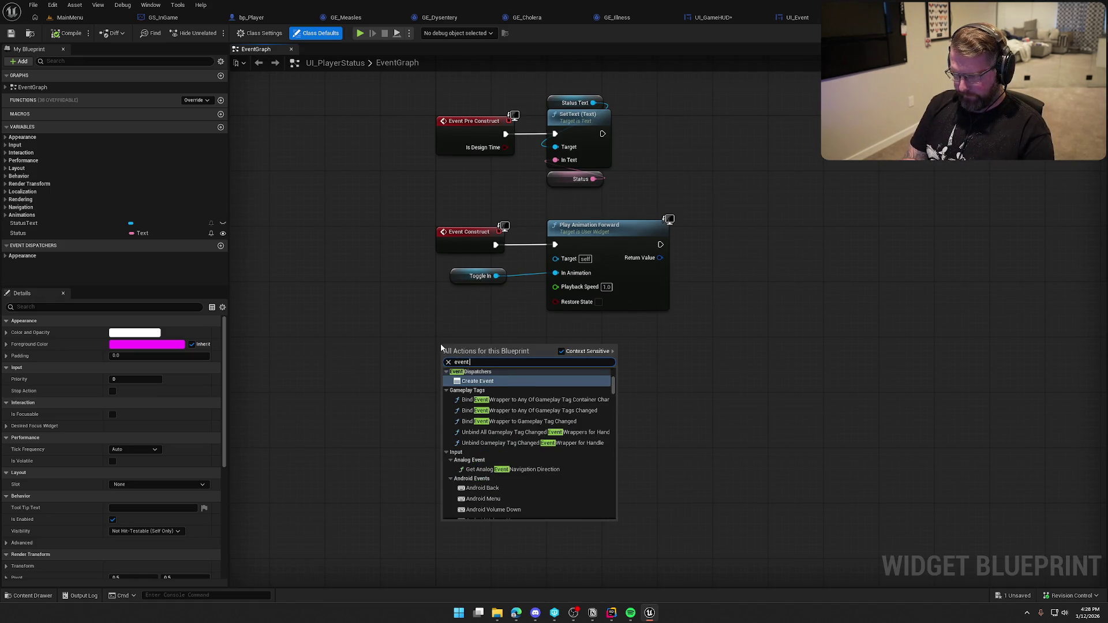
type(" cus")
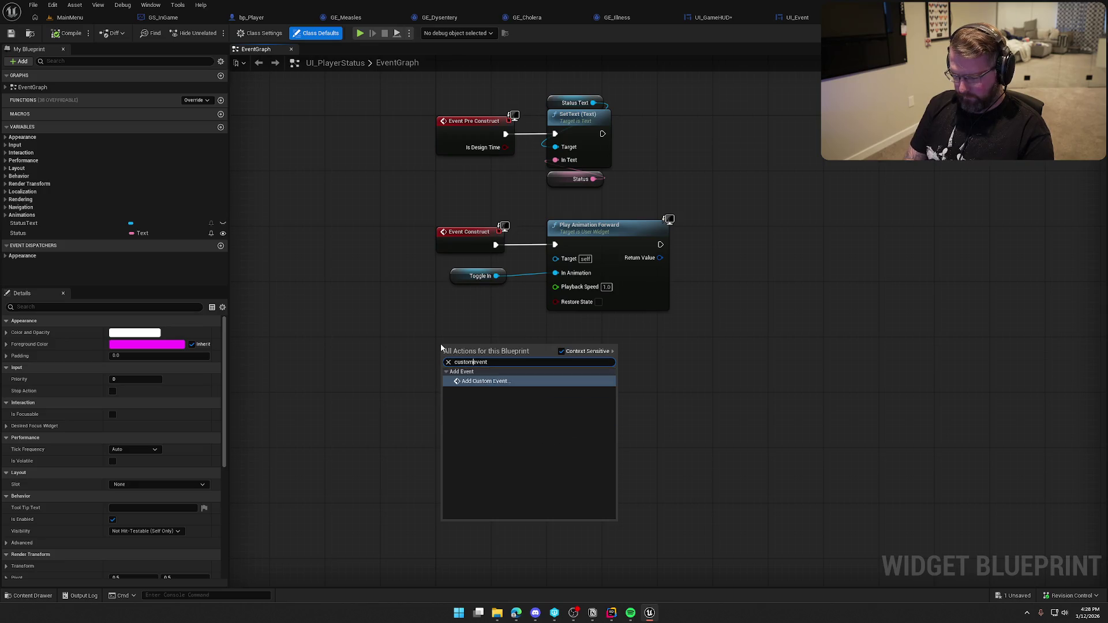
key("Return")
type("Remove")
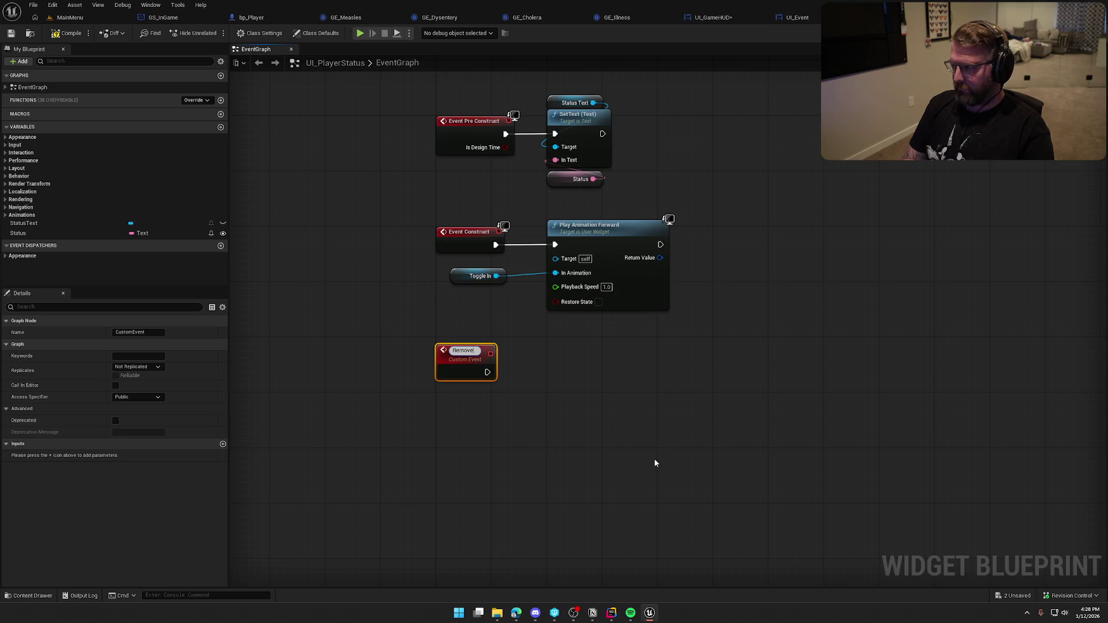
type("Status")
key("Return")
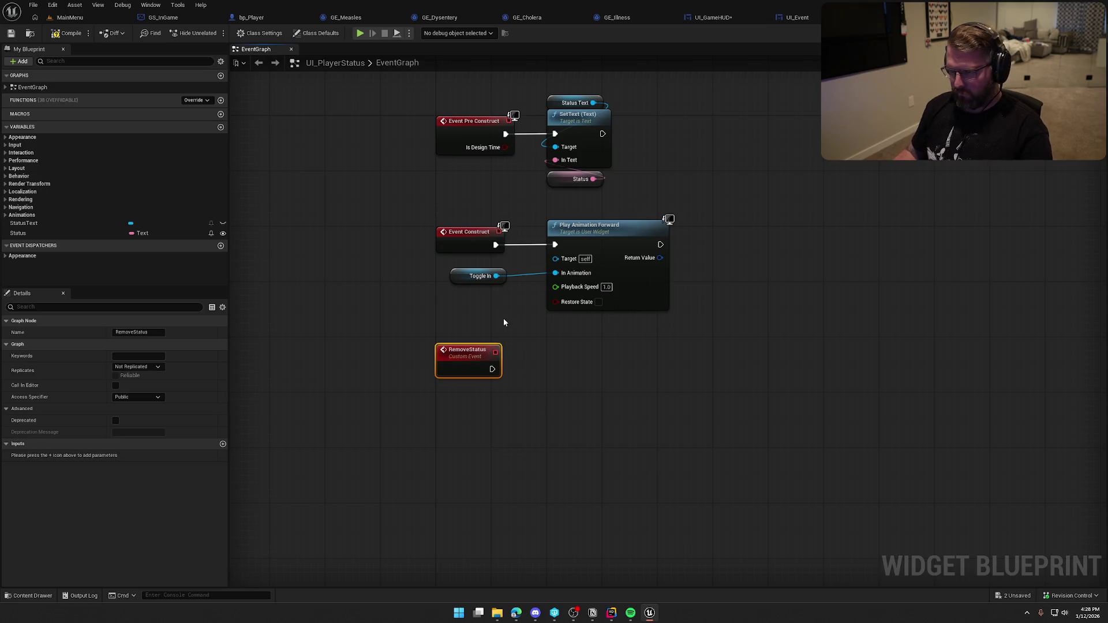
Step: Have RemoveStatus trigger Play Animation with Finished event on a copied Toggle In getter
left_click(479, 276)
key("ctrl+c")
key("ctrl+v")
left_click_drag(566, 380, 614, 390)
type("play")
scroll(675, 462, "down", 2)
left_click(675, 455)
mouse_move(535, 379)
left_mouse_down()
mouse_move(619, 373)
mouse_move(512, 384)
mouse_move(491, 371)
left_mouse_up()
mouse_move(670, 409)
left_mouse_down()
mouse_move(626, 372)
mouse_move(631, 382)
left_mouse_up()
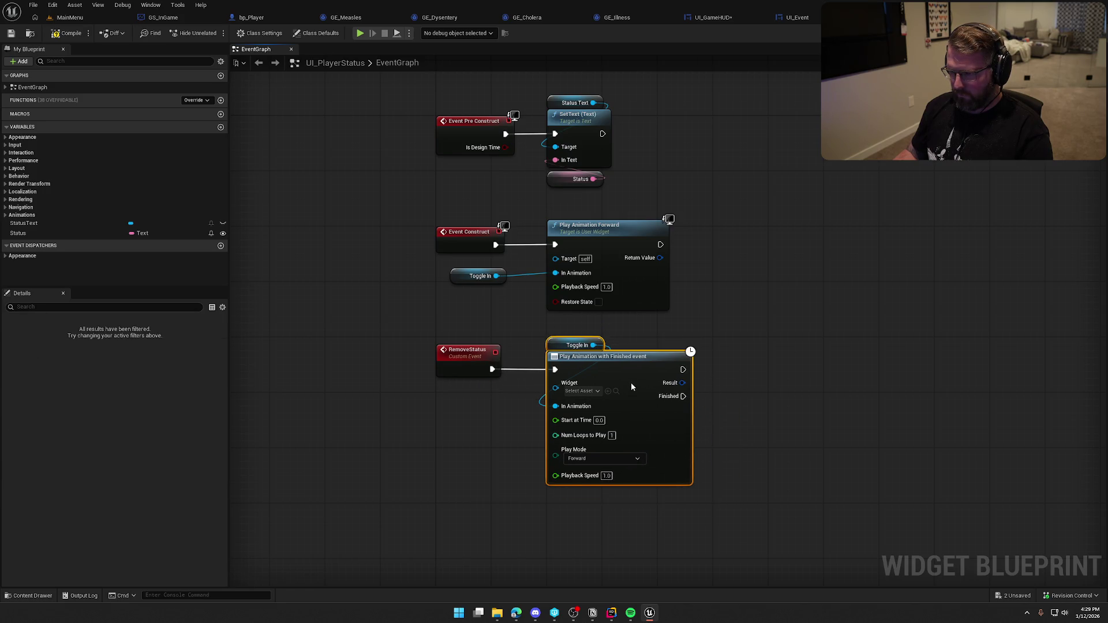
left_click(486, 415)
Step: Set the animation node's widget to Self and its play mode to Reverse
left_click(580, 391)
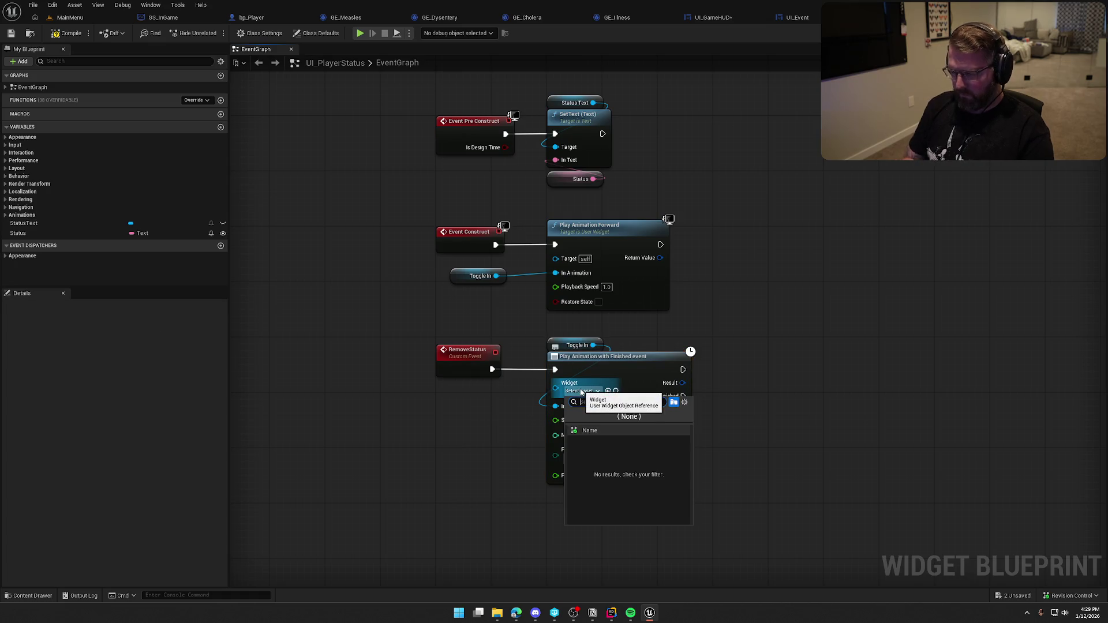
key("Escape")
mouse_move(555, 387)
left_mouse_down()
mouse_move(517, 404)
mouse_move(556, 335)
left_mouse_up()
type("self")
key("Return")
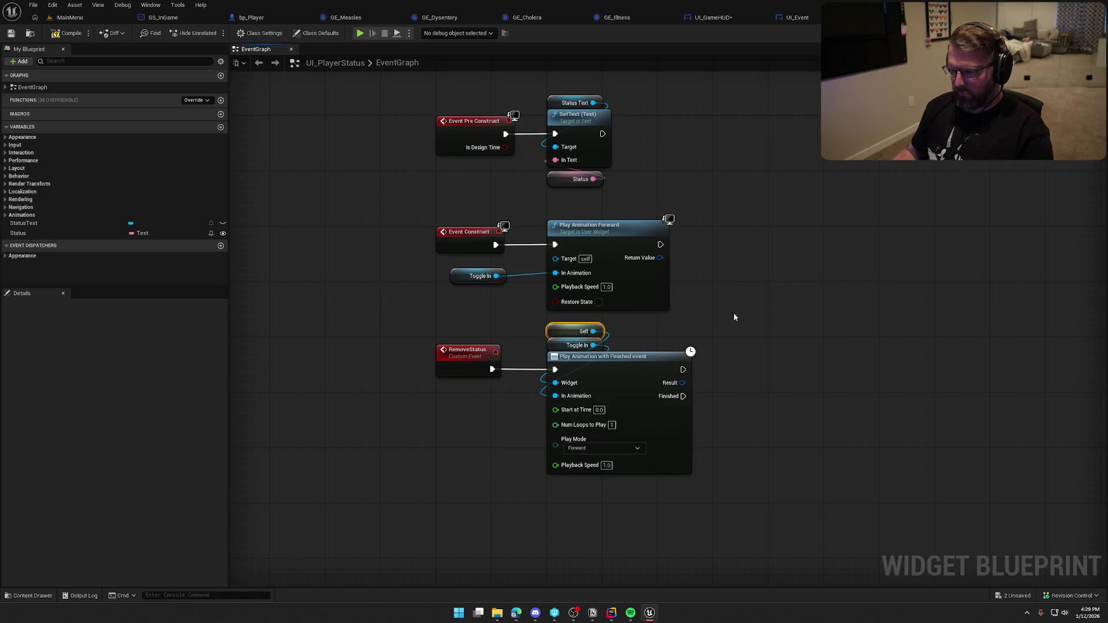
left_click(603, 448)
left_click(576, 469)
mouse_move(773, 474)
left_mouse_down()
mouse_move(688, 482)
mouse_move(649, 417)
left_mouse_up()
Step: Call Remove from Parent when the animation finishes, and save UI_PlayerStatus
mouse_move(582, 345)
left_mouse_down()
mouse_move(638, 383)
mouse_move(652, 333)
left_mouse_up()
type("remove from parent")
key("Return")
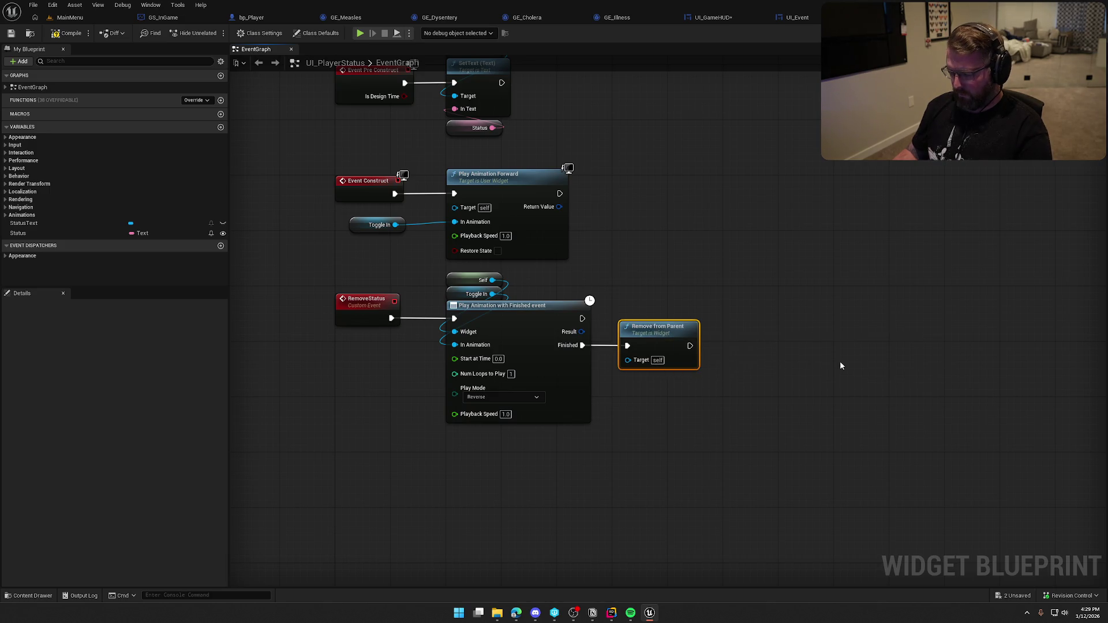
left_click(751, 277)
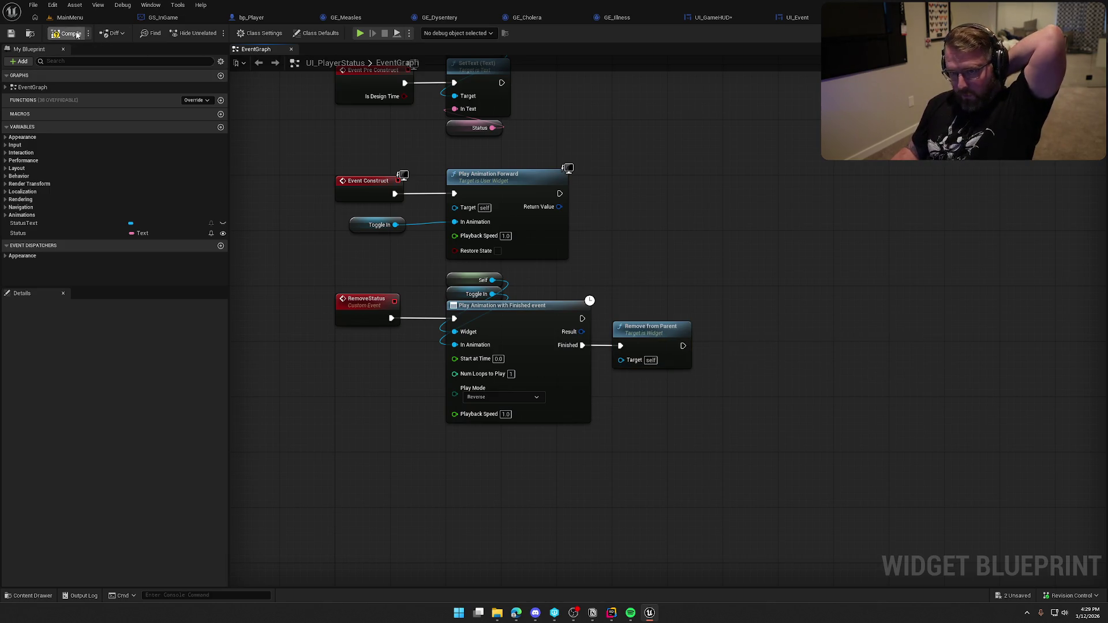
key("ctrl+s")
left_click(567, 405)
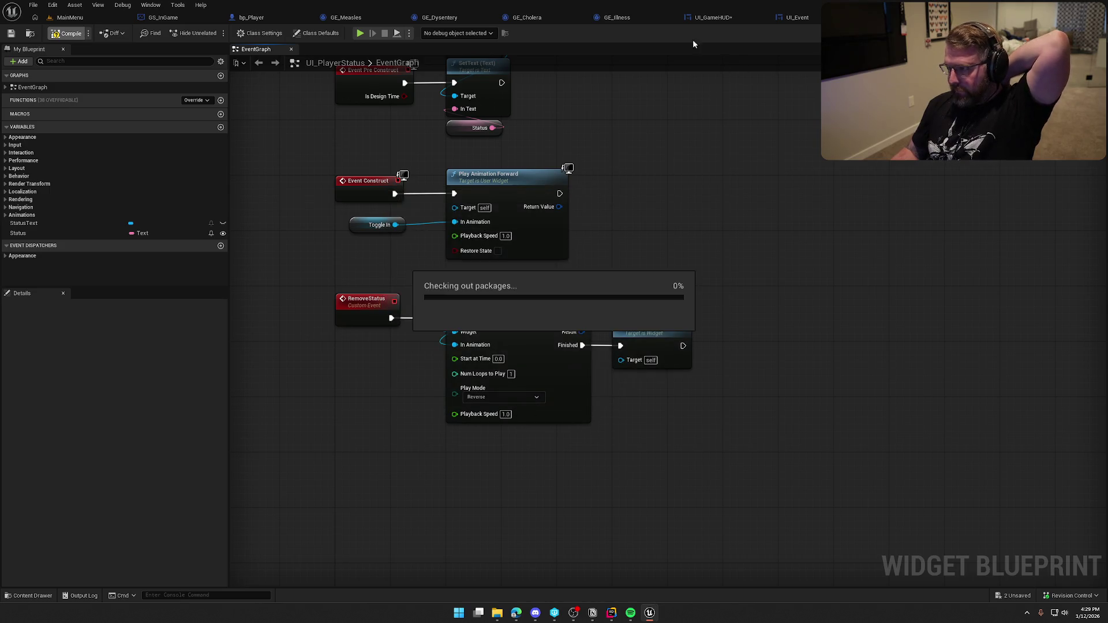
left_click(715, 17)
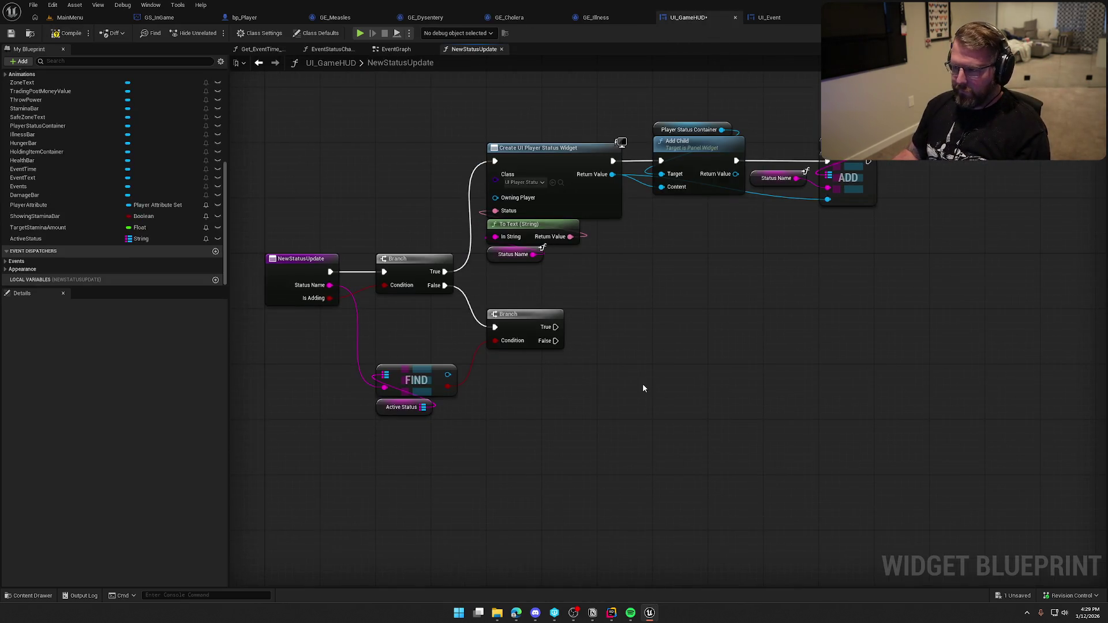
Step: Discard a mistaken Remove from Parent node on FIND's result after checking UI_PlayerStatus's graph
left_click_drag(448, 375, 542, 382)
type("remove from")
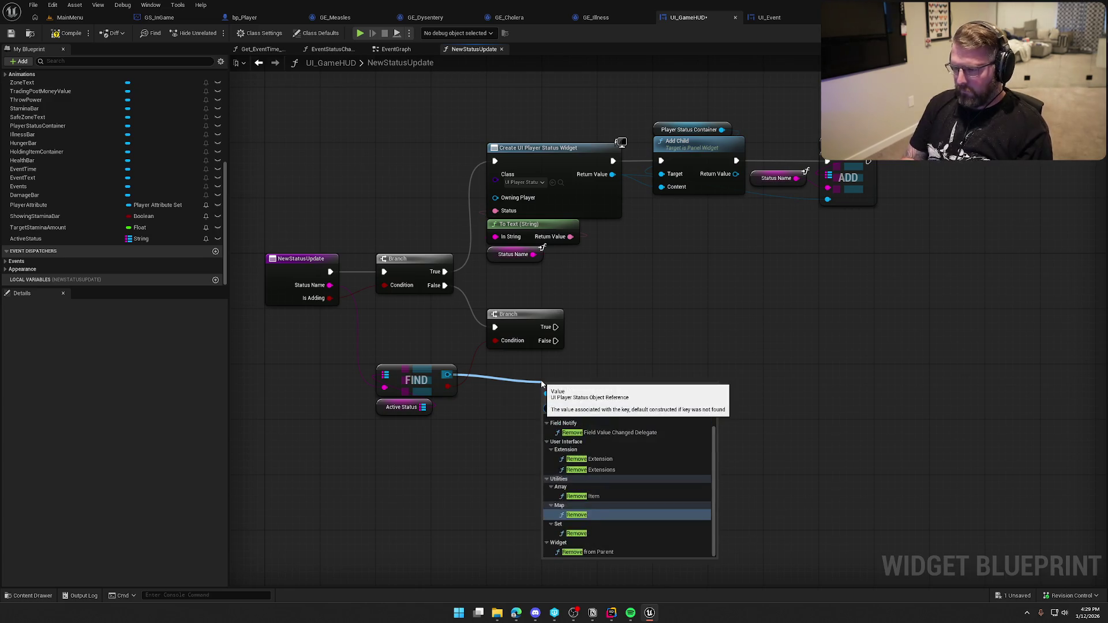
key("Return")
key("Delete")
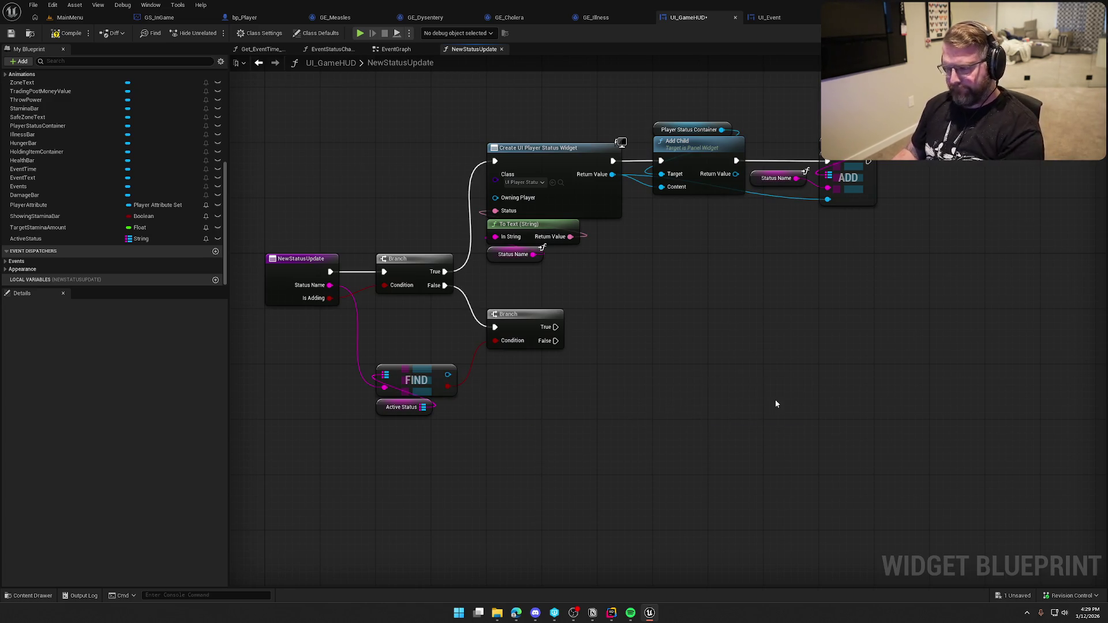
left_click(820, 17)
left_click(730, 19)
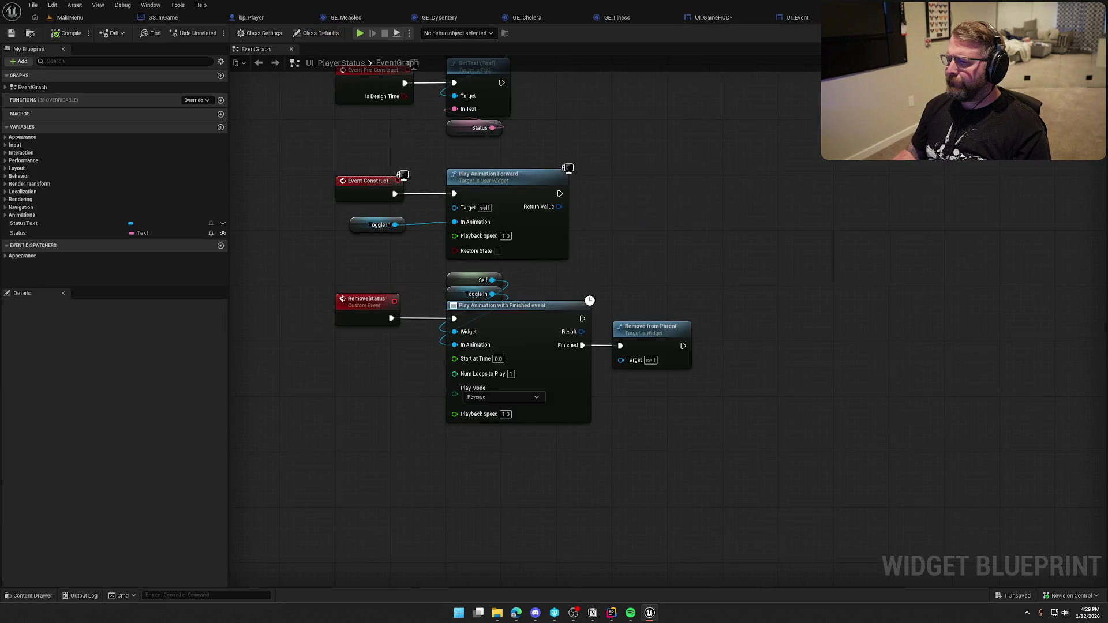
left_click(726, 19)
Step: Call Remove Status on FIND's found widget from the Branch's True path
left_click_drag(448, 375, 509, 386)
type("remove")
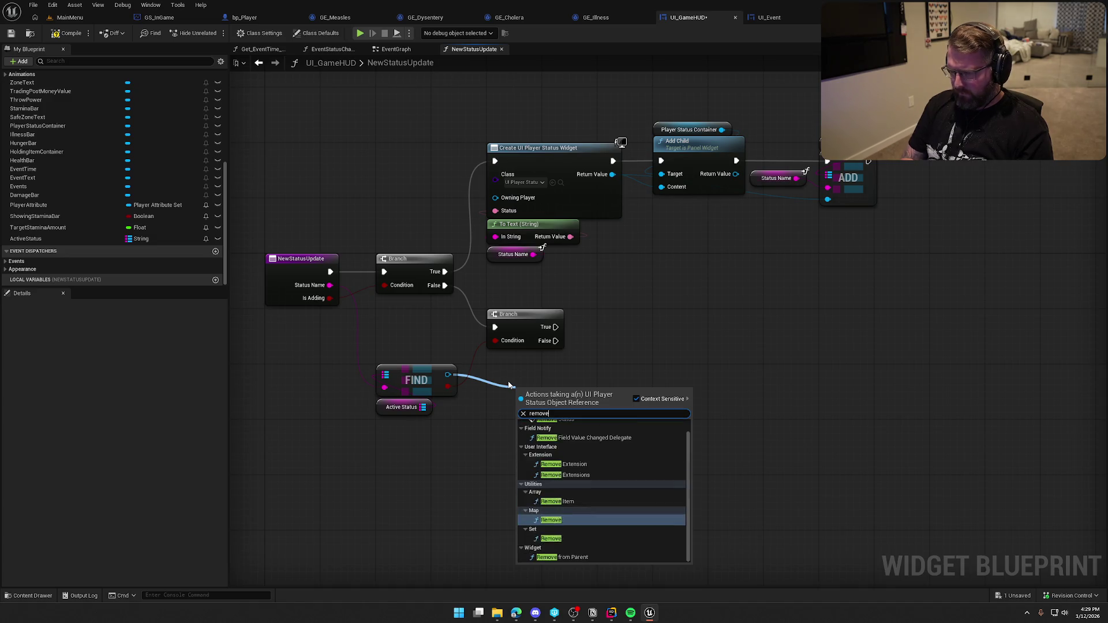
type(" status")
key("Return")
left_click_drag(519, 410, 556, 327)
left_click_drag(569, 408, 653, 325)
mouse_move(597, 439)
left_mouse_down()
mouse_move(399, 369)
mouse_move(413, 334)
left_mouse_up()
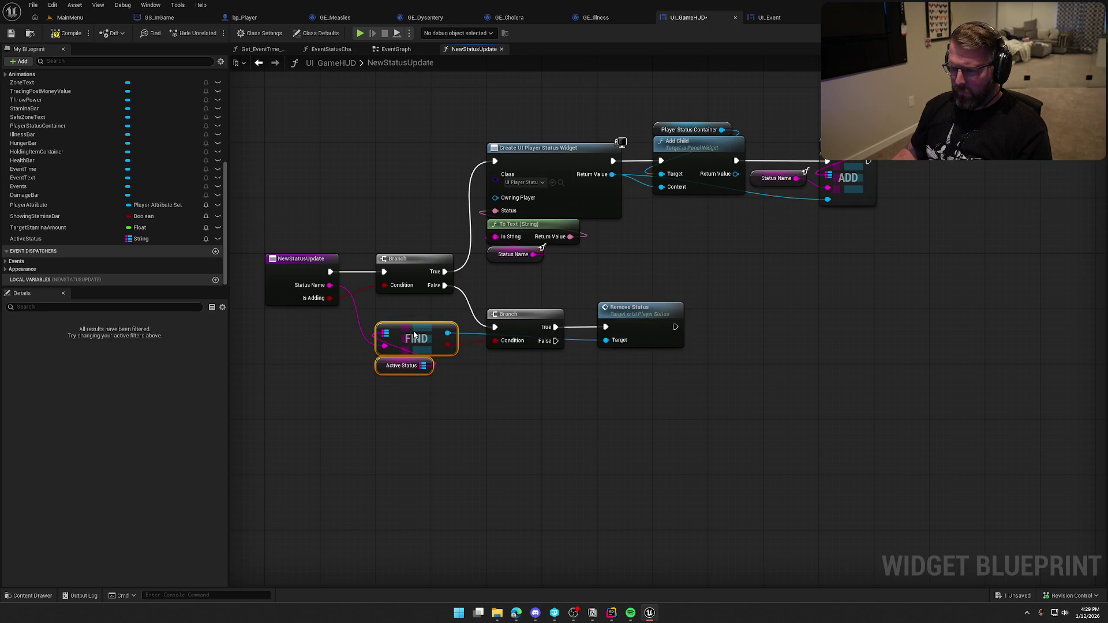
left_click(495, 408)
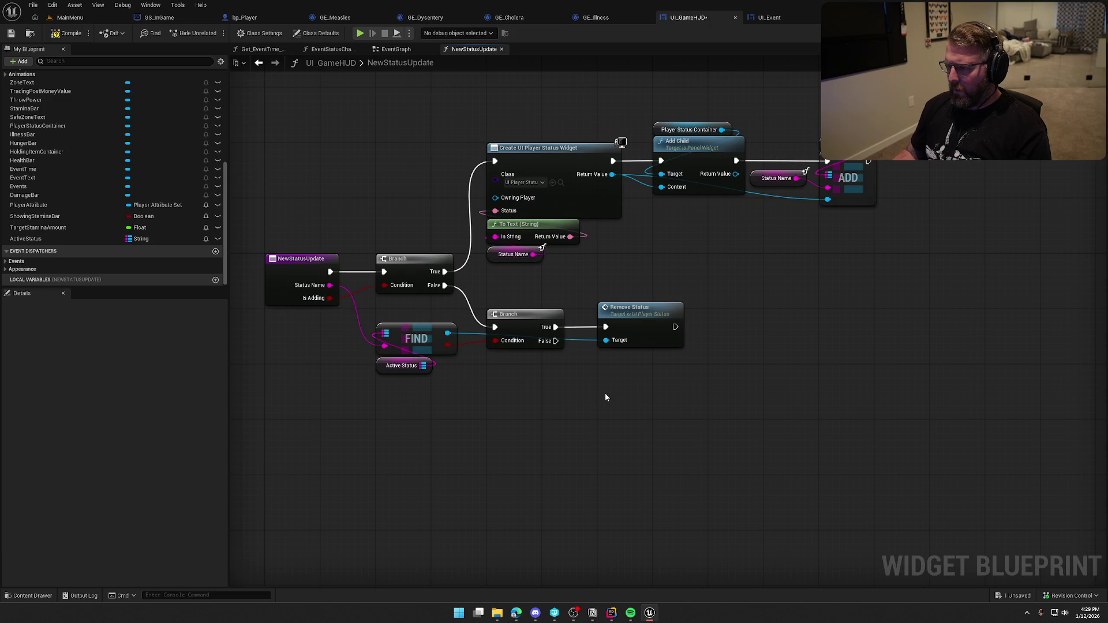
Step: Add a map REMOVE on Active Status keyed by Status Name, then save UI_GameHUD
mouse_move(423, 366)
left_mouse_down()
mouse_move(538, 376)
mouse_move(675, 327)
left_mouse_up()
type("remove")
key("Return")
left_click_drag(586, 385, 761, 330)
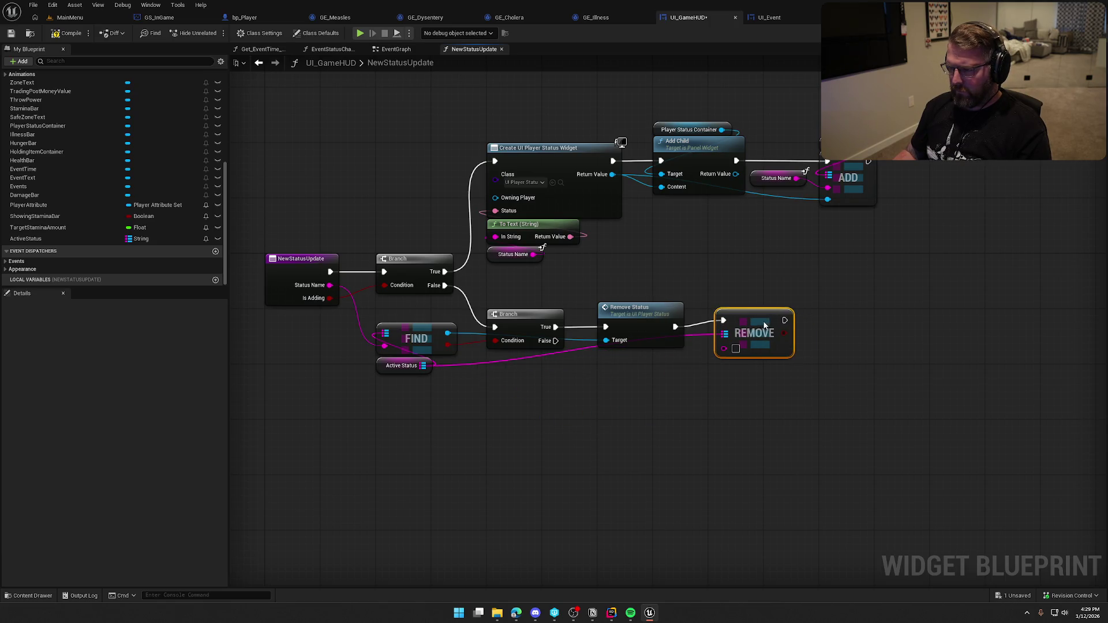
left_click(777, 178)
key("ctrl+c")
key("ctrl+v")
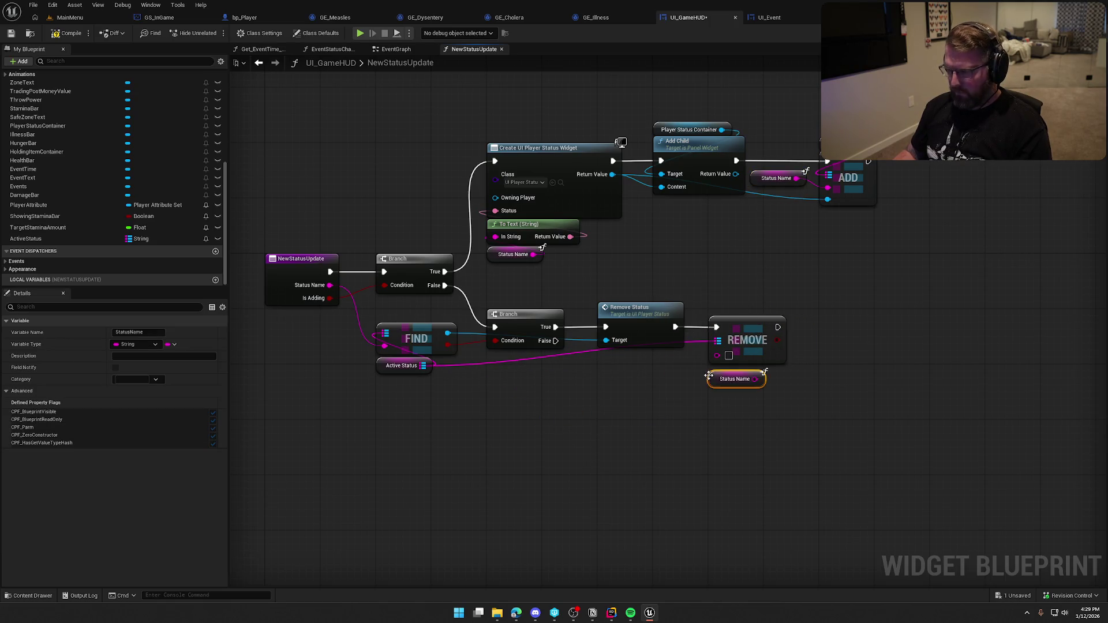
left_click_drag(755, 379, 717, 356)
left_click_drag(734, 379, 734, 372)
left_click(482, 273)
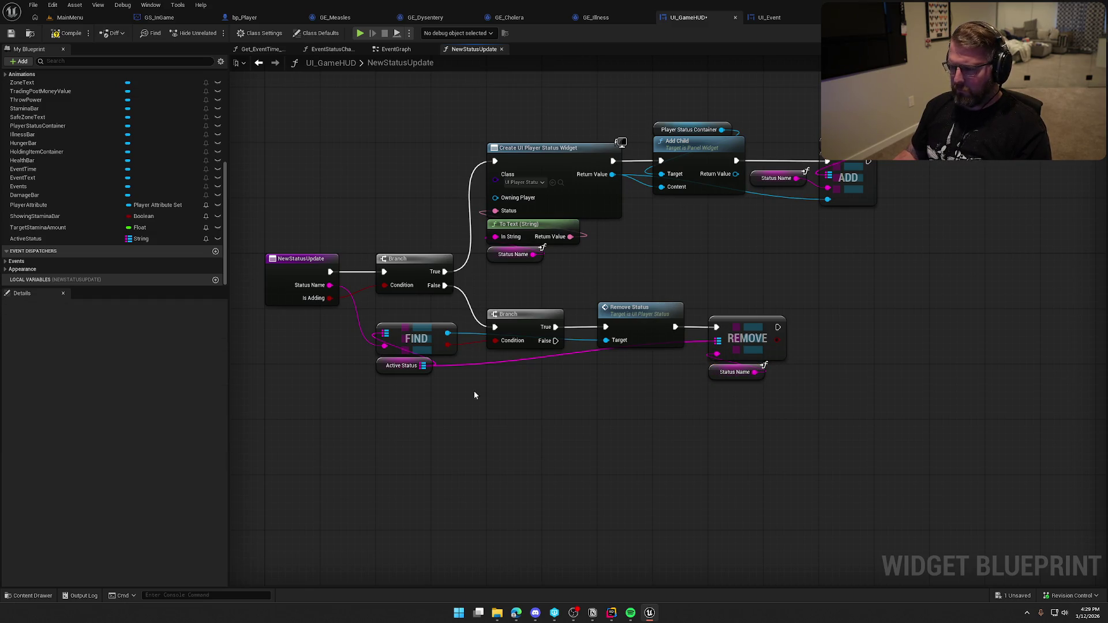
key("ctrl+s")
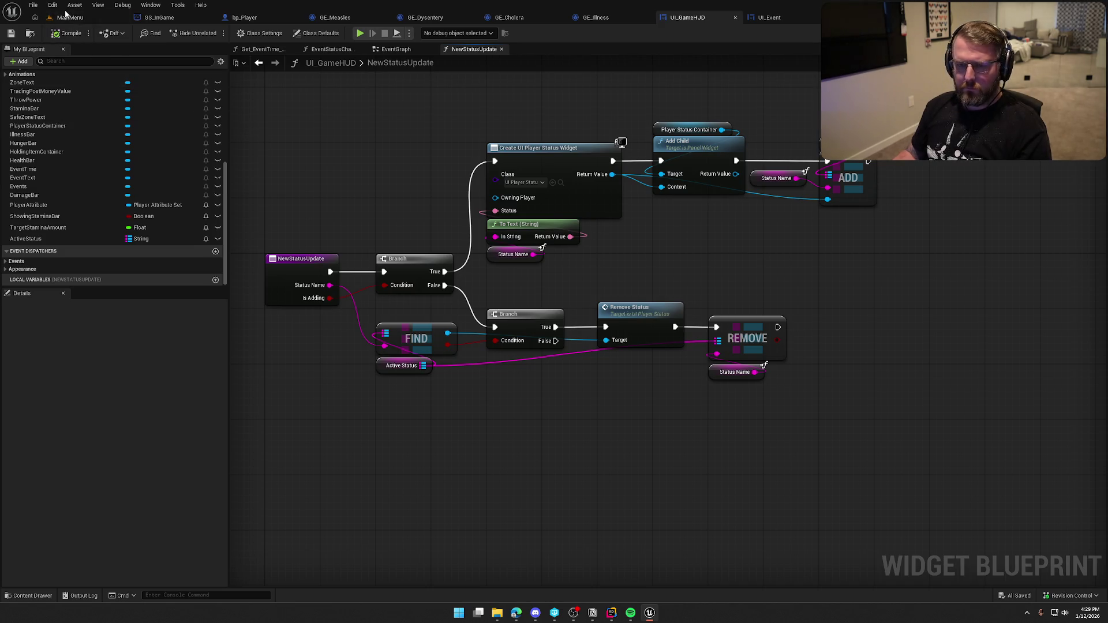
Step: Load the GameWorld level from the Maps folder
left_click(65, 19)
key("ctrl+space")
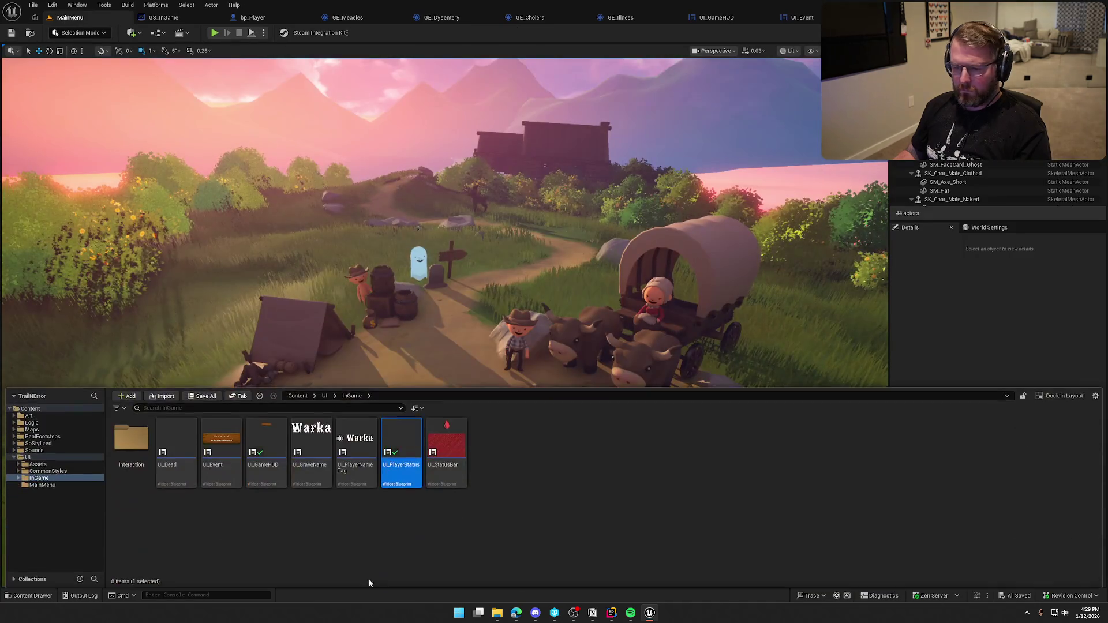
left_click(33, 431)
double_click(176, 444)
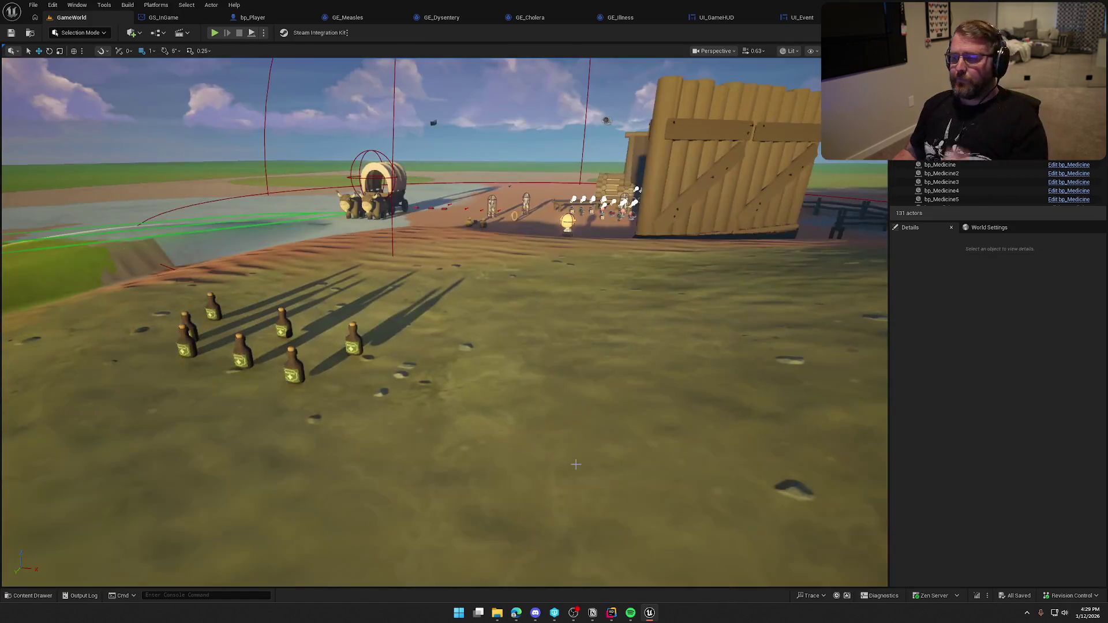
Step: Playtest buying the $5 item at the trading post, then stop play
left_click(214, 33)
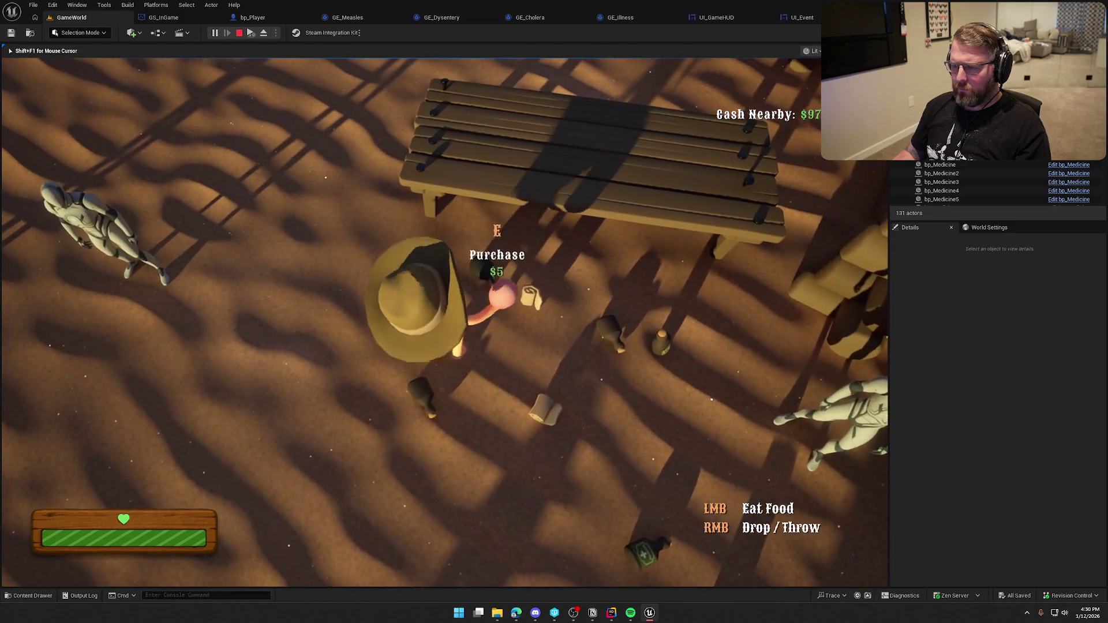
key("e")
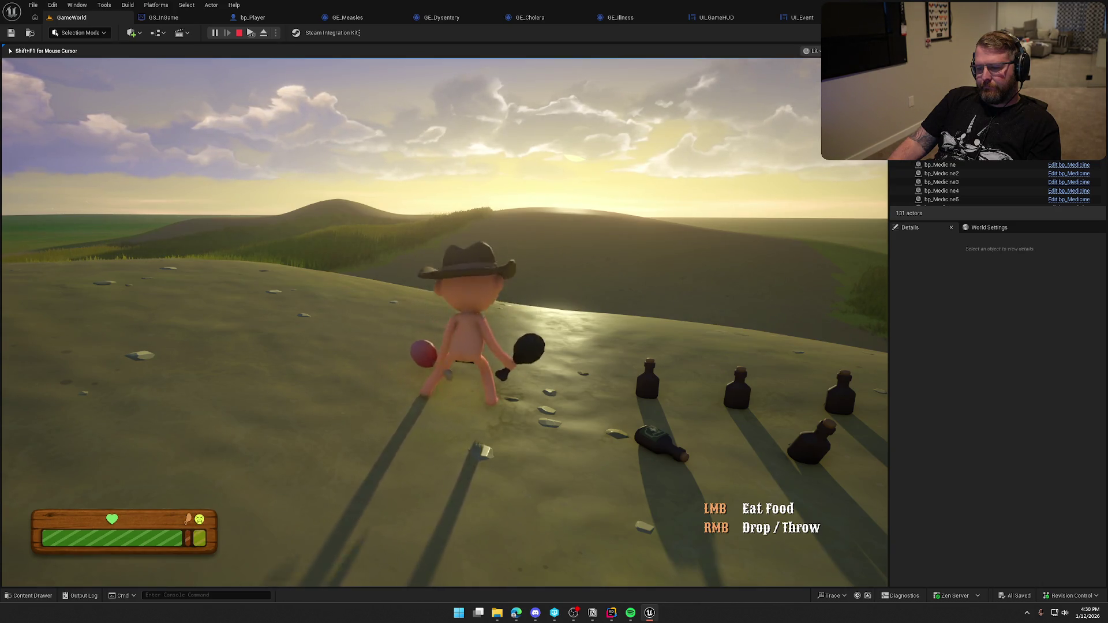
key("Escape")
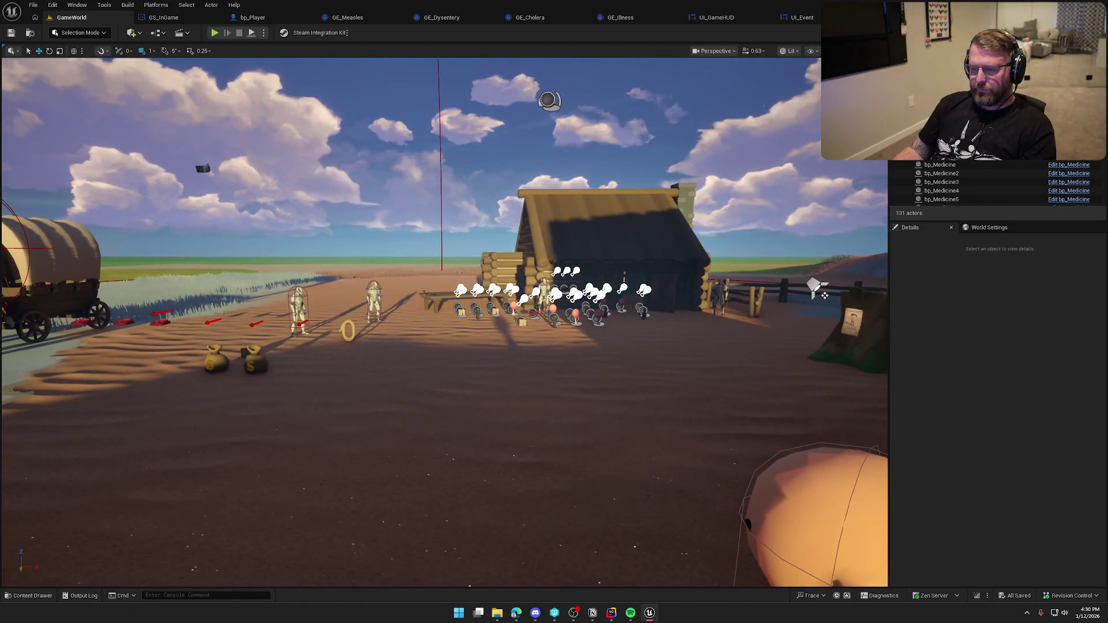
left_click(374, 300)
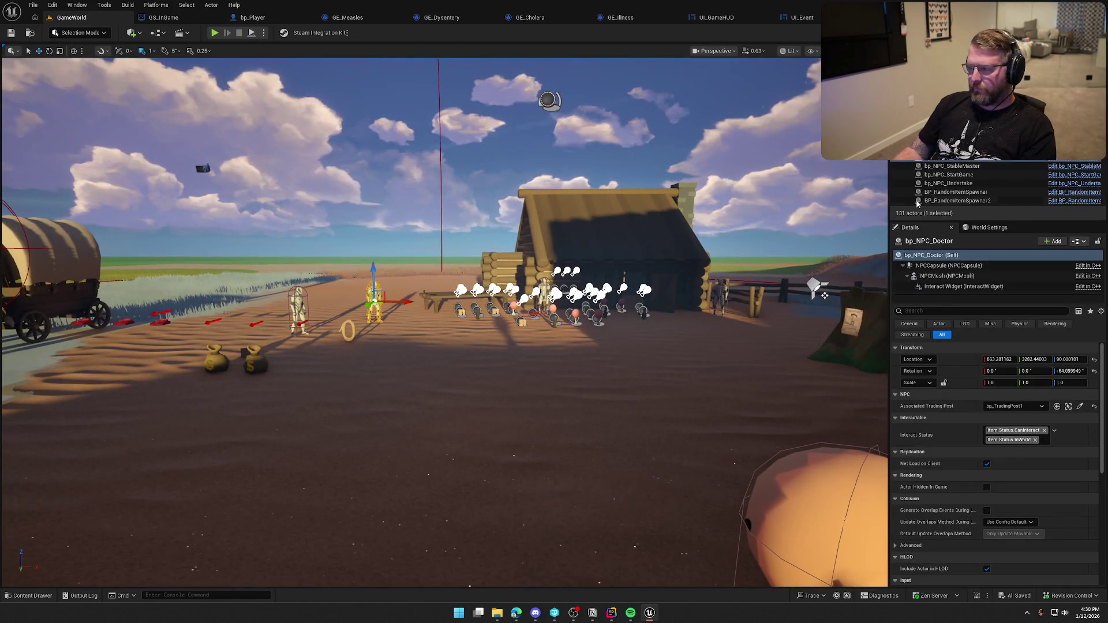
Step: Open bp_NPC_Doctor, close the GE_Dysentery, GE_Cholera, bp_Player and GS_InGame tabs, and frame the interact chain
left_click(1074, 163)
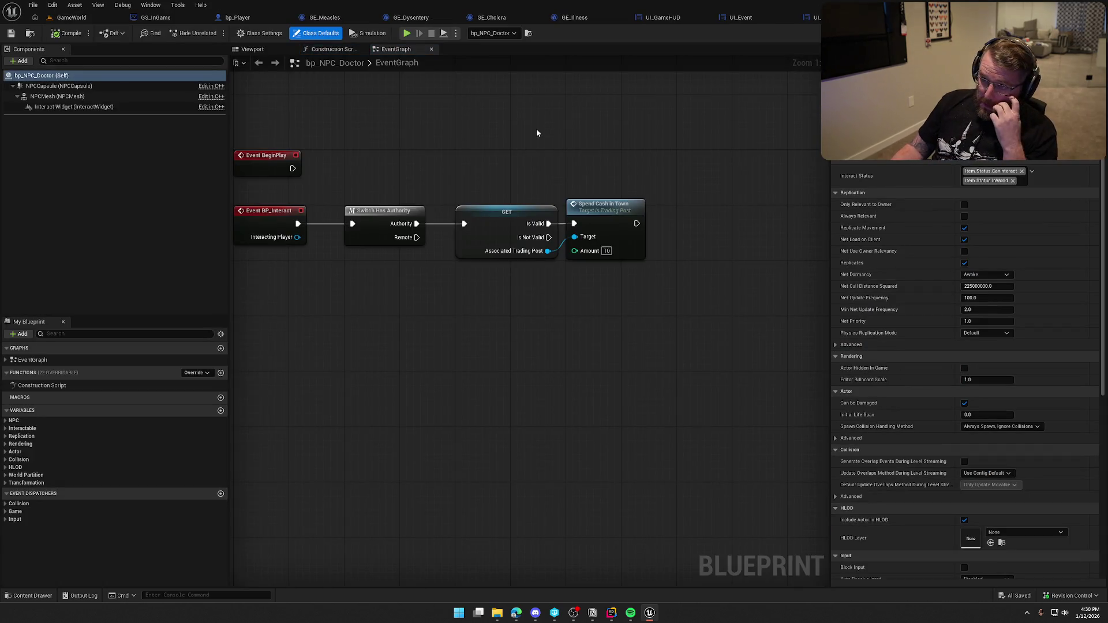
left_click(401, 18)
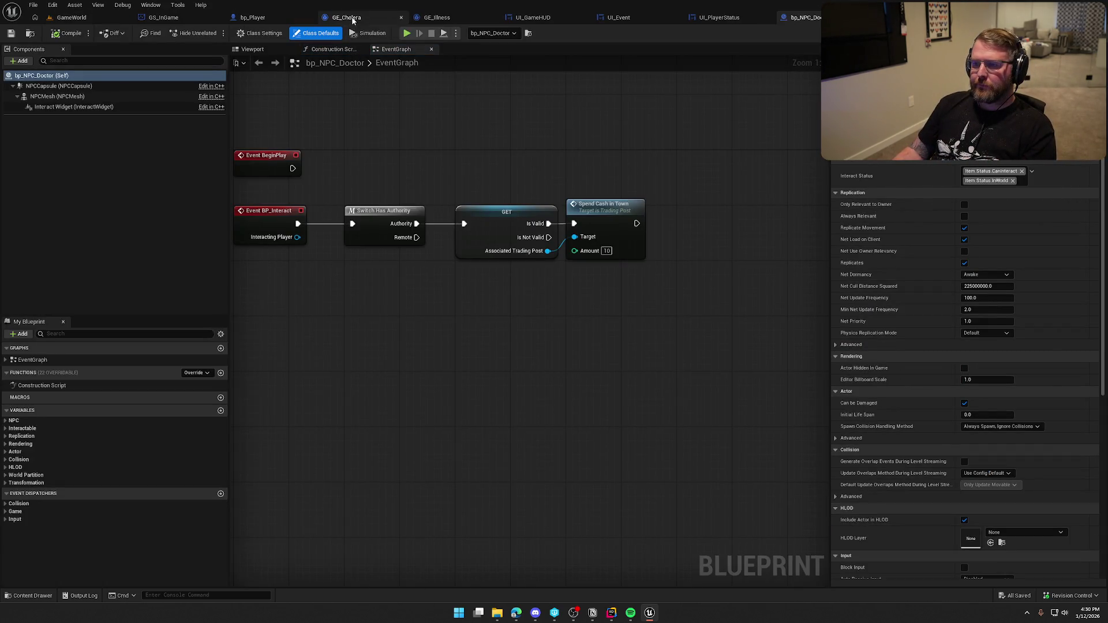
left_click(401, 18)
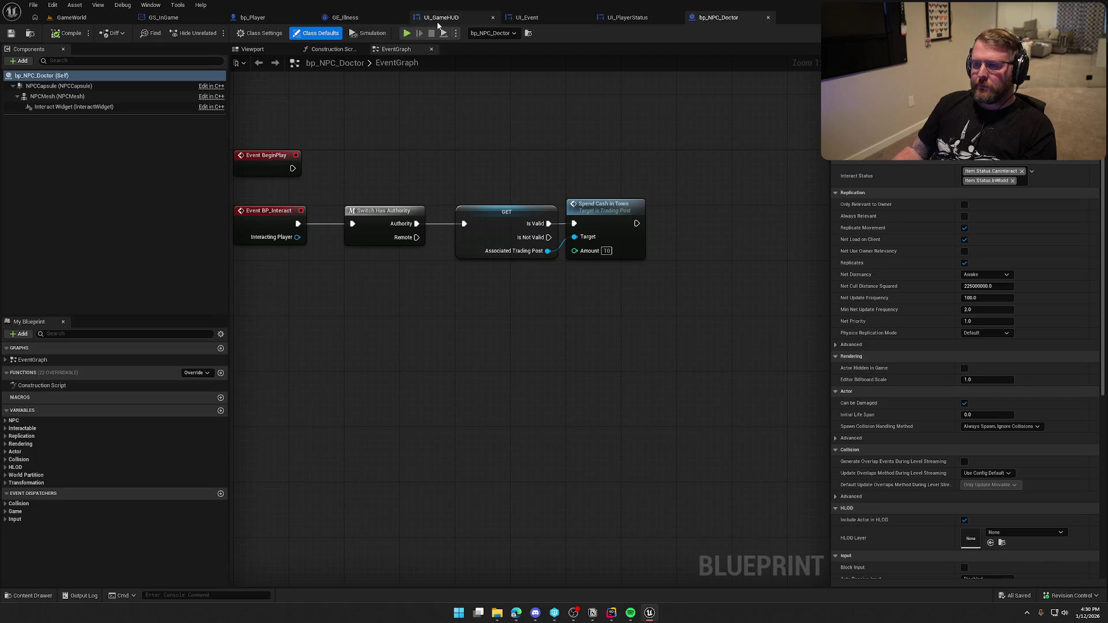
left_click(309, 17)
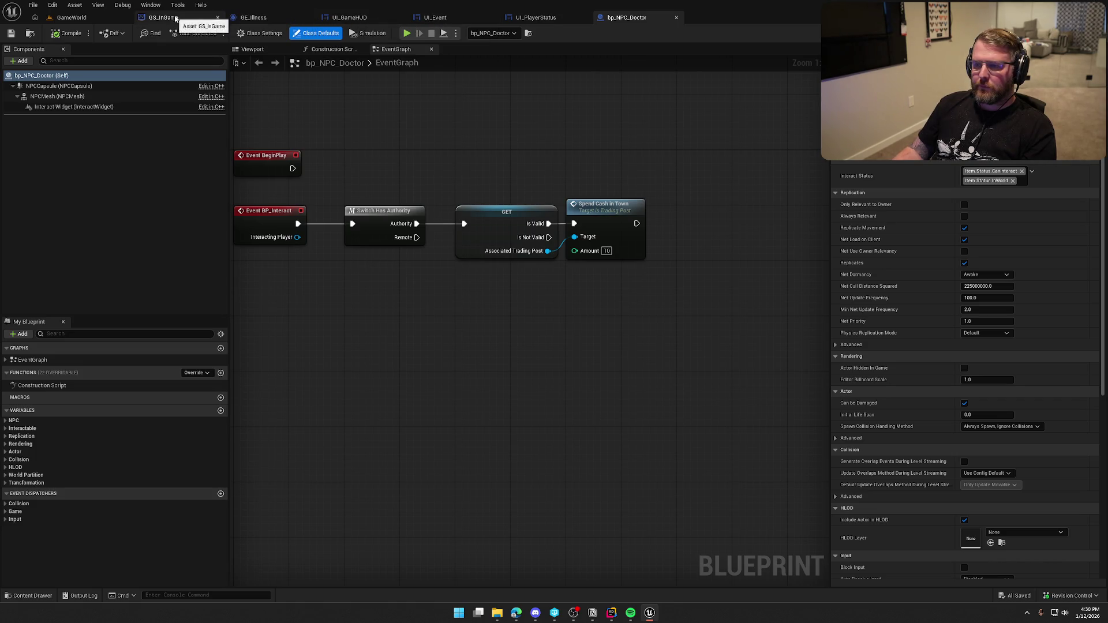
left_click(217, 17)
left_click_drag(471, 158, 535, 205)
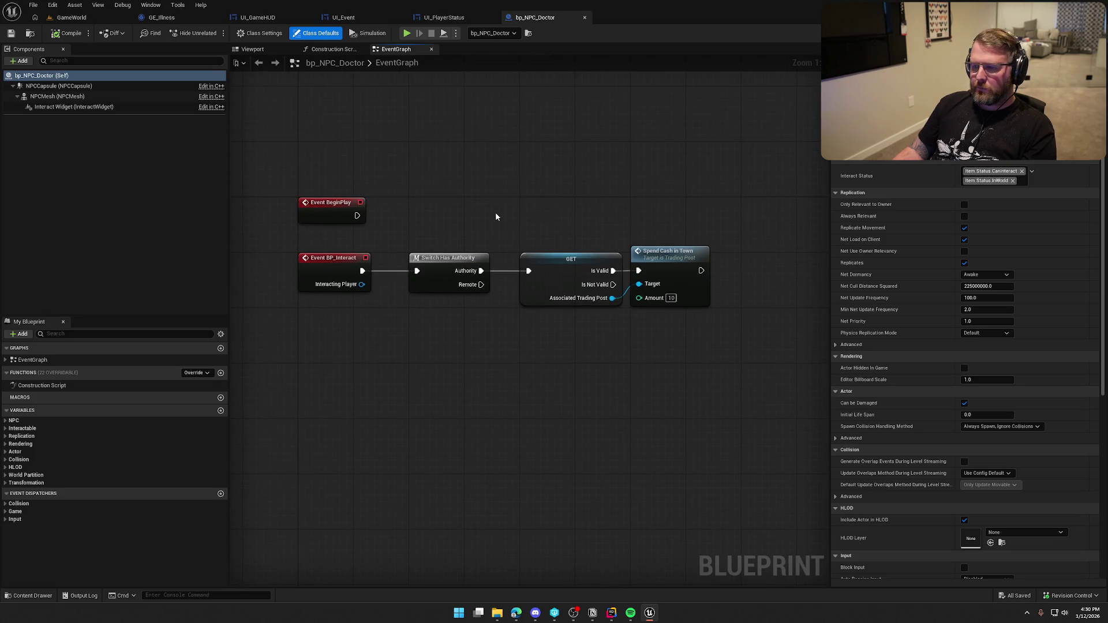
left_click_drag(356, 289, 736, 367)
left_click(736, 367)
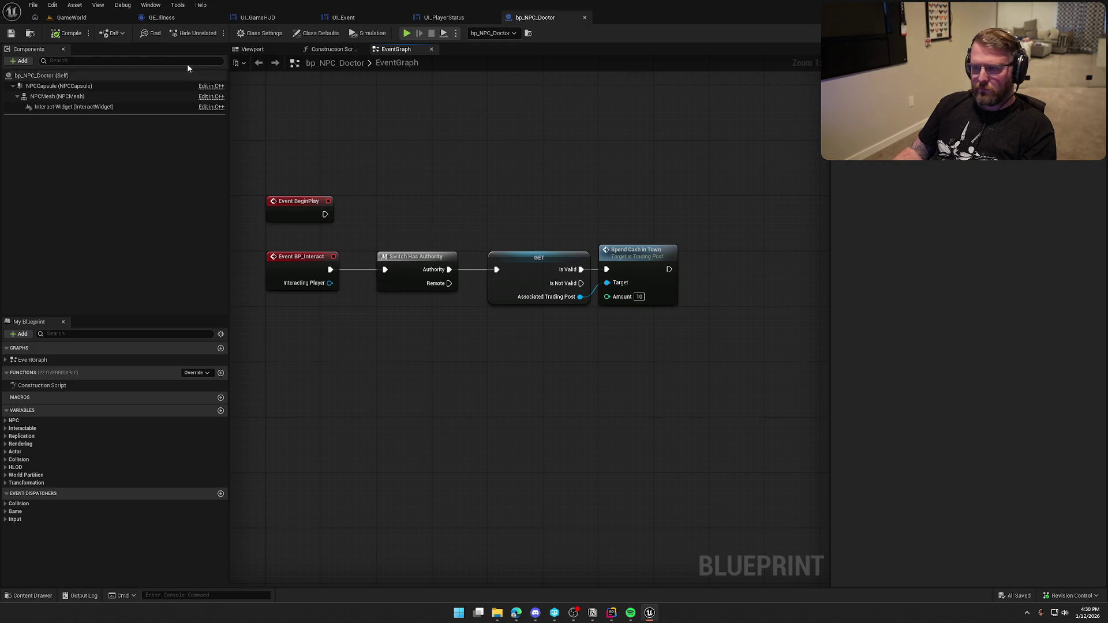
Step: Run a quick play session from the GameWorld level, then go back to the doctor's EventGraph
left_click(71, 19)
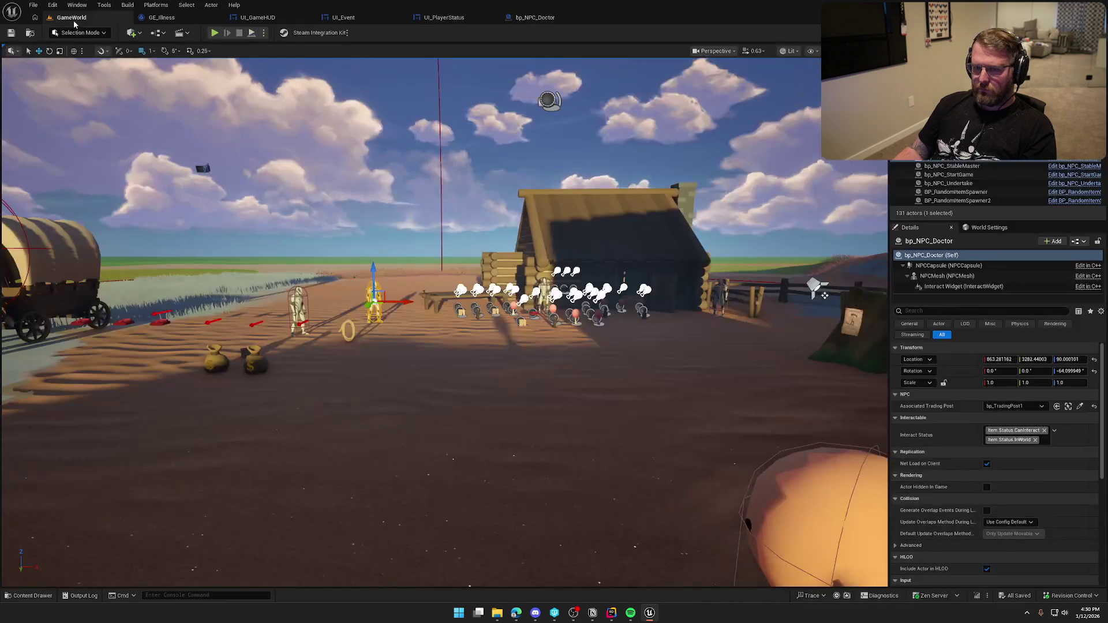
left_click(214, 33)
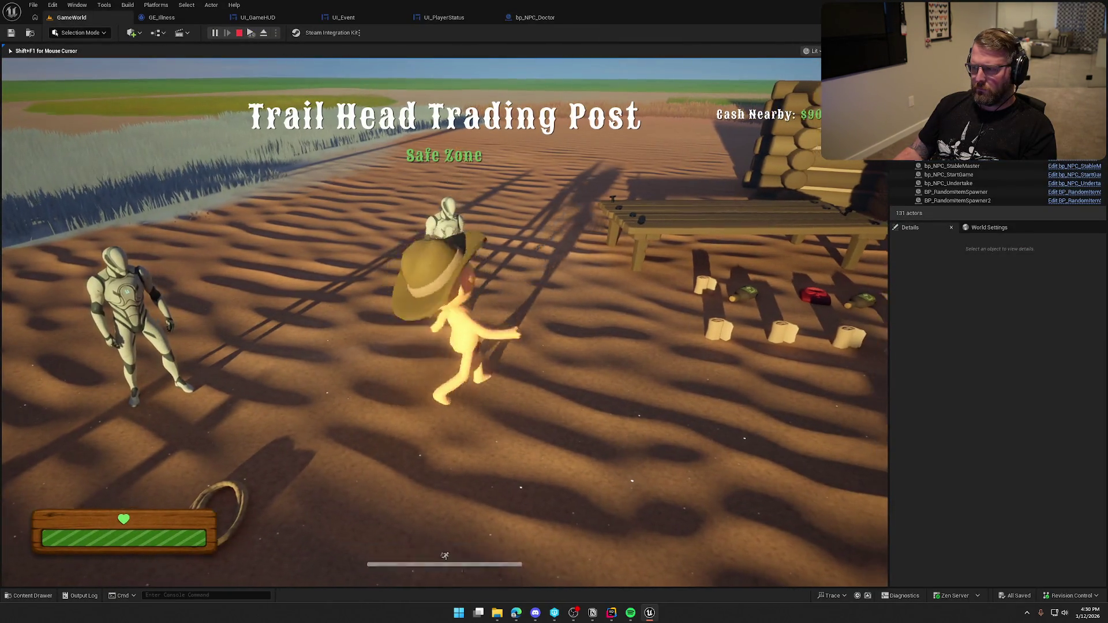
key("Escape")
left_click(528, 18)
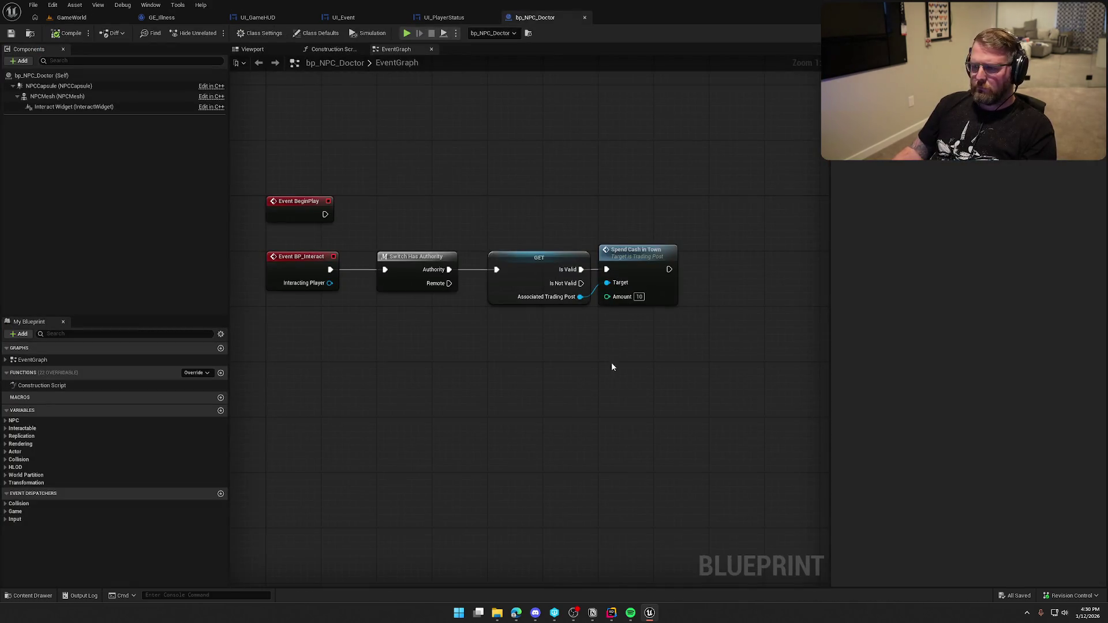
left_click_drag(585, 358, 590, 304)
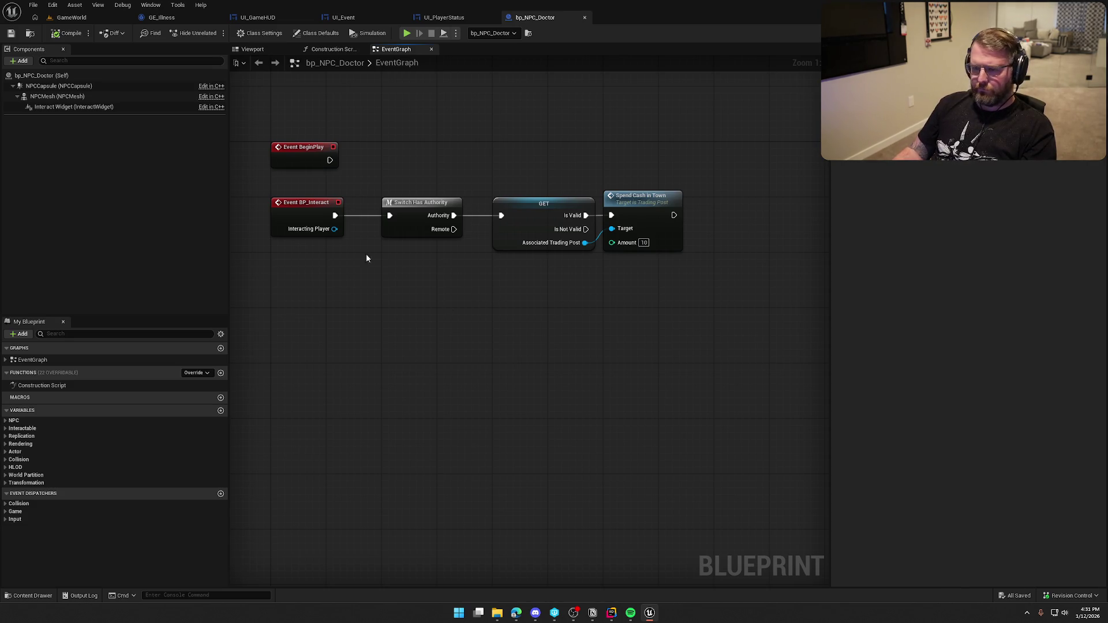
Step: Get the Interacting Player's Ability System Component in the doctor's graph
left_click_drag(333, 230, 493, 266)
type("get a")
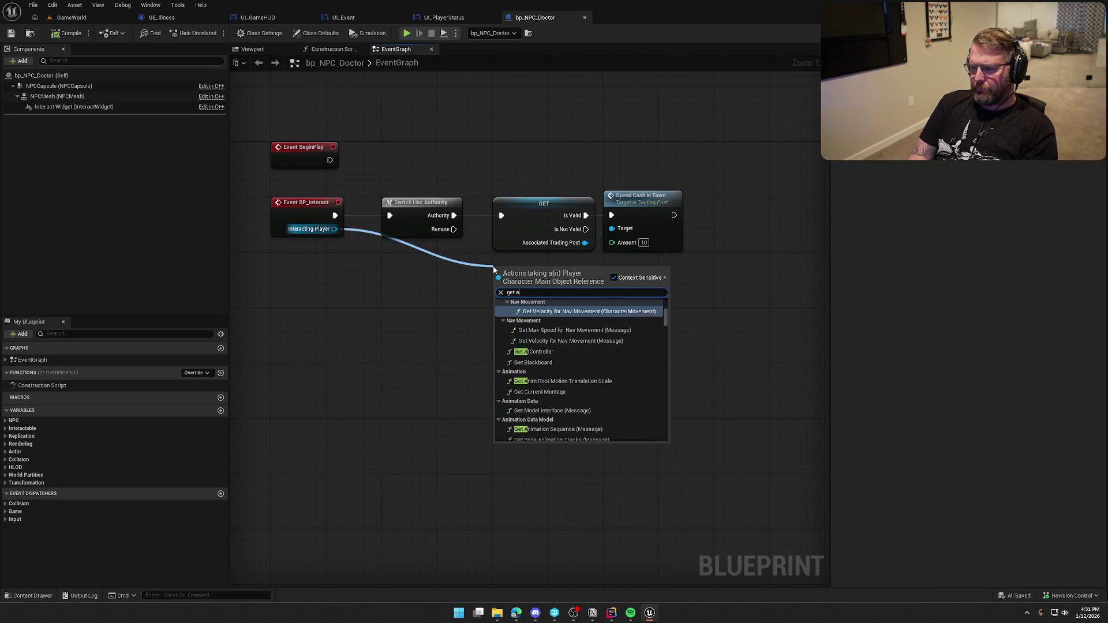
type("bility s")
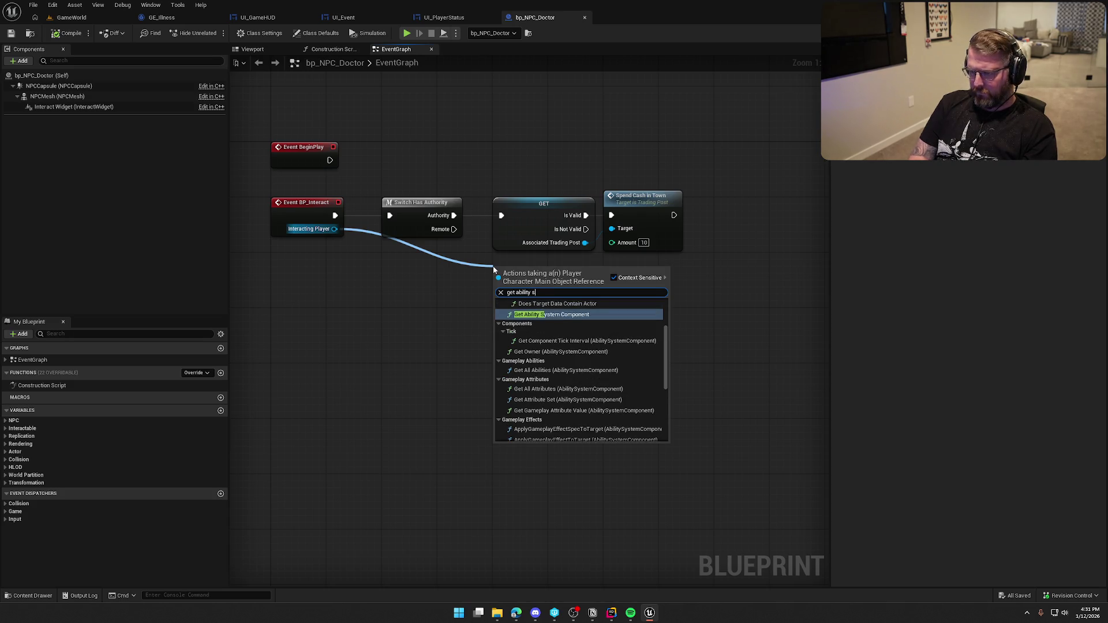
scroll(577, 352, "down", 5)
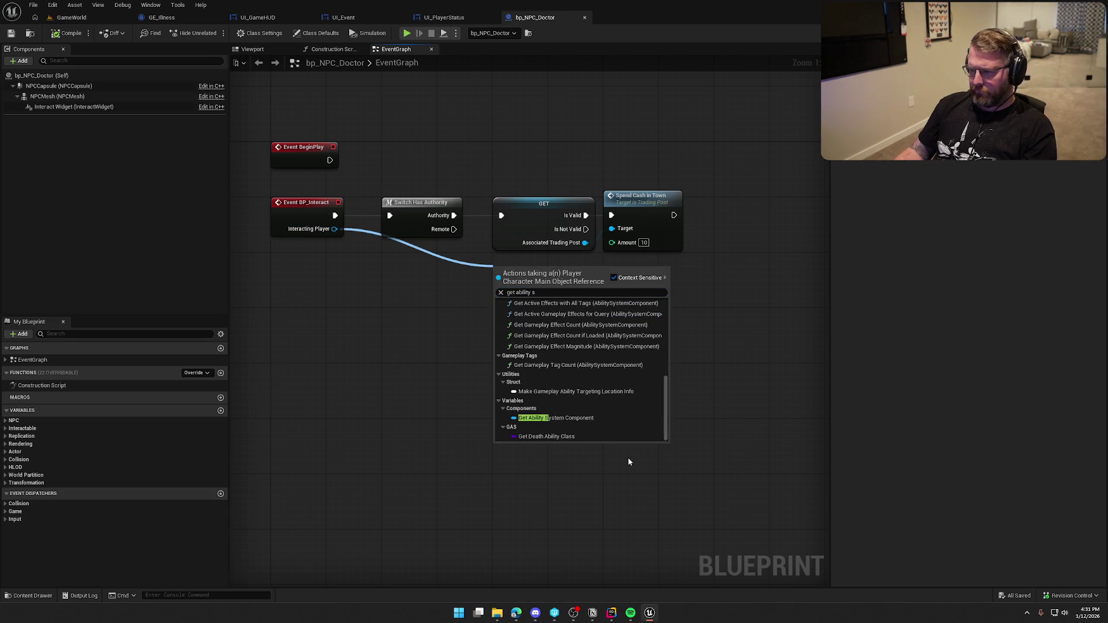
left_click(546, 417)
left_click_drag(564, 301, 430, 354)
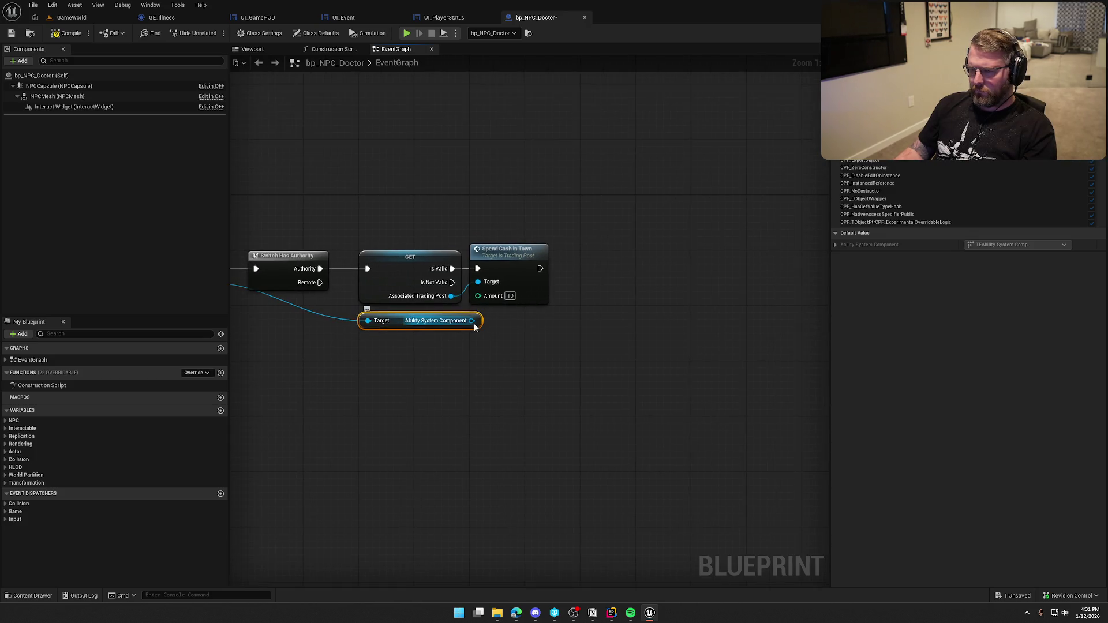
Step: Add Remove Random Disease Effect on that component, run it after Spend Cash in Town, and save
left_click_drag(470, 321, 545, 324)
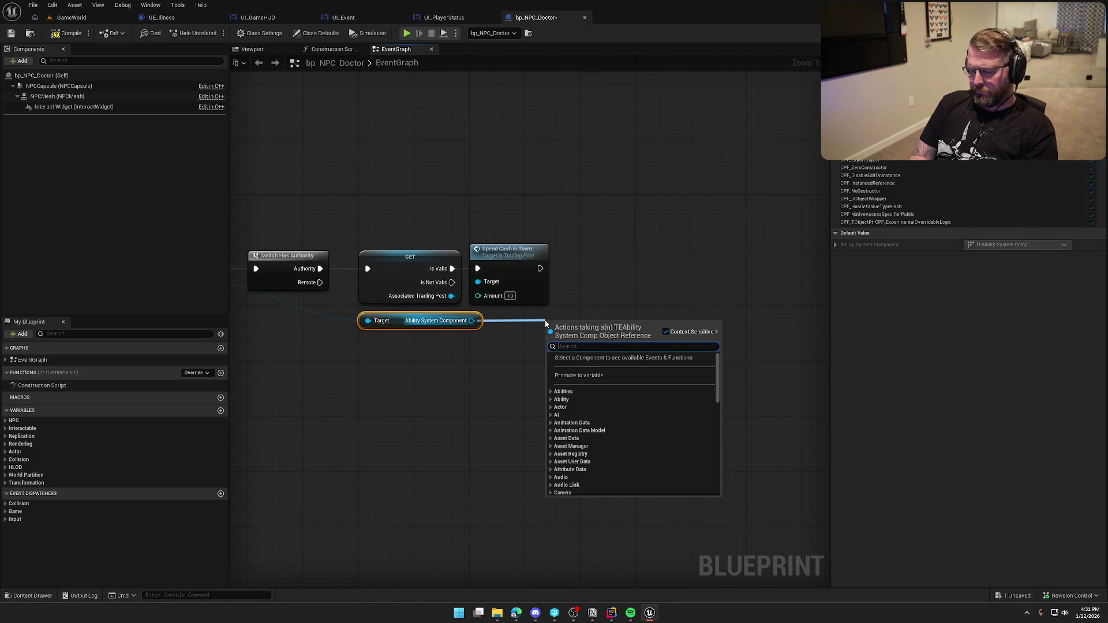
type("remove")
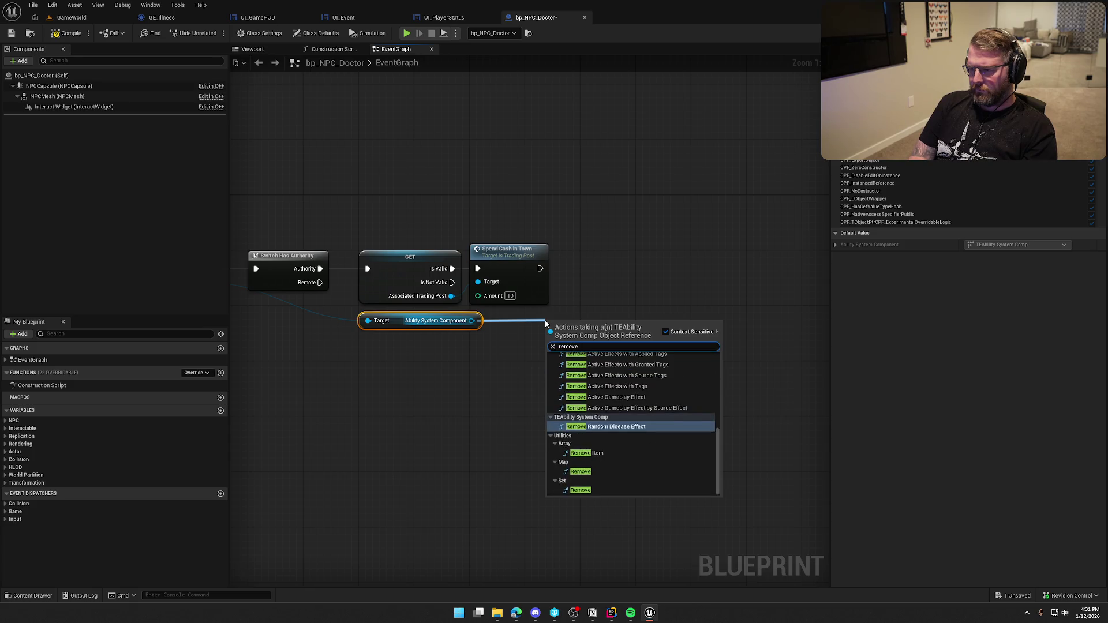
type(" ran")
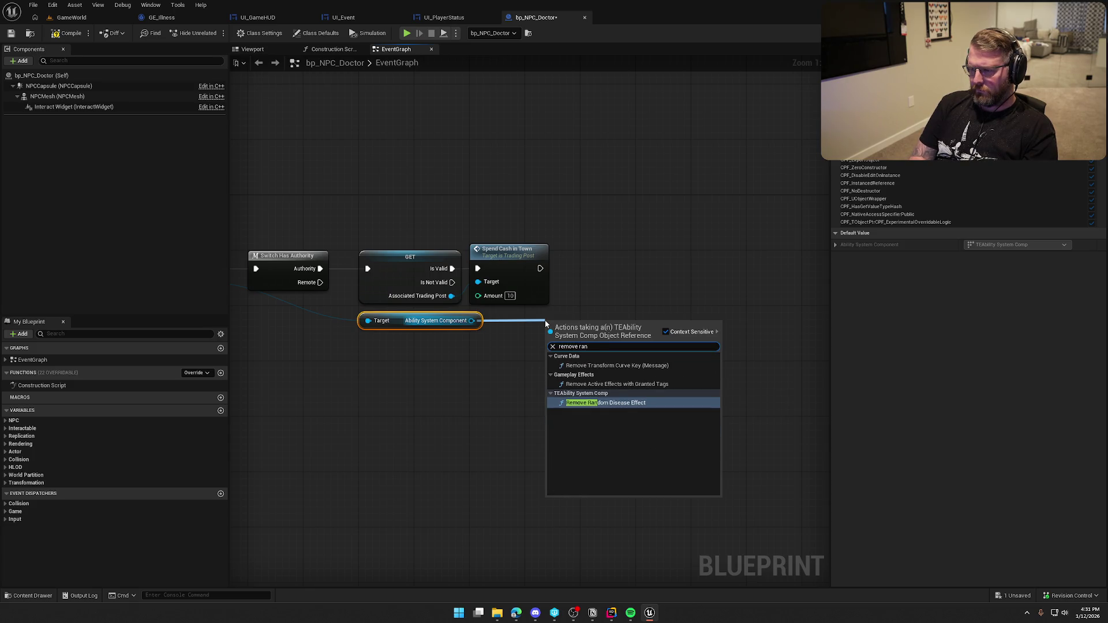
key("Return")
left_click_drag(546, 345, 541, 268)
mouse_move(578, 332)
left_mouse_down()
mouse_move(642, 250)
mouse_move(624, 261)
left_mouse_up()
left_click(592, 202)
key("Home")
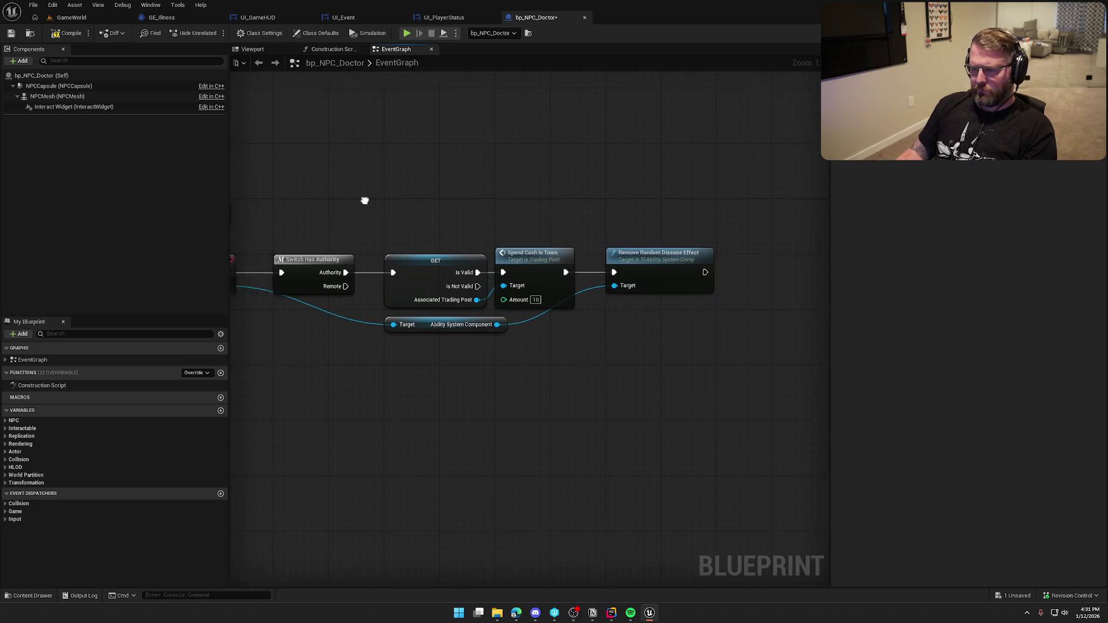
key("ctrl+s")
Step: Confirm the package checkout, switch to the running GameWorld and pick up the bottles
key("Return")
left_click(92, 18)
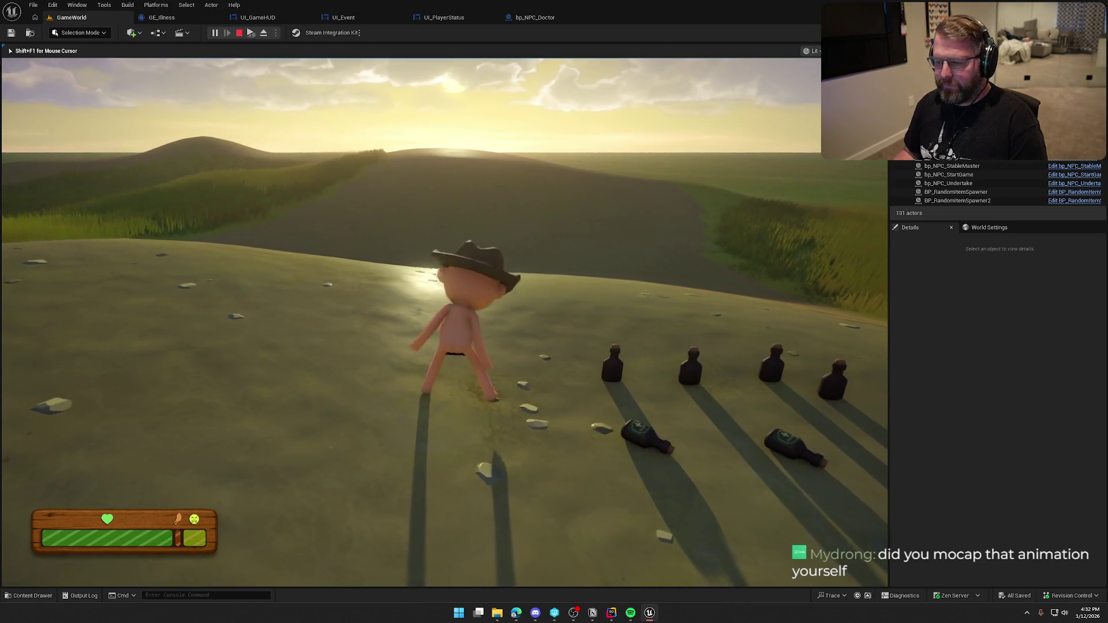
key("e")
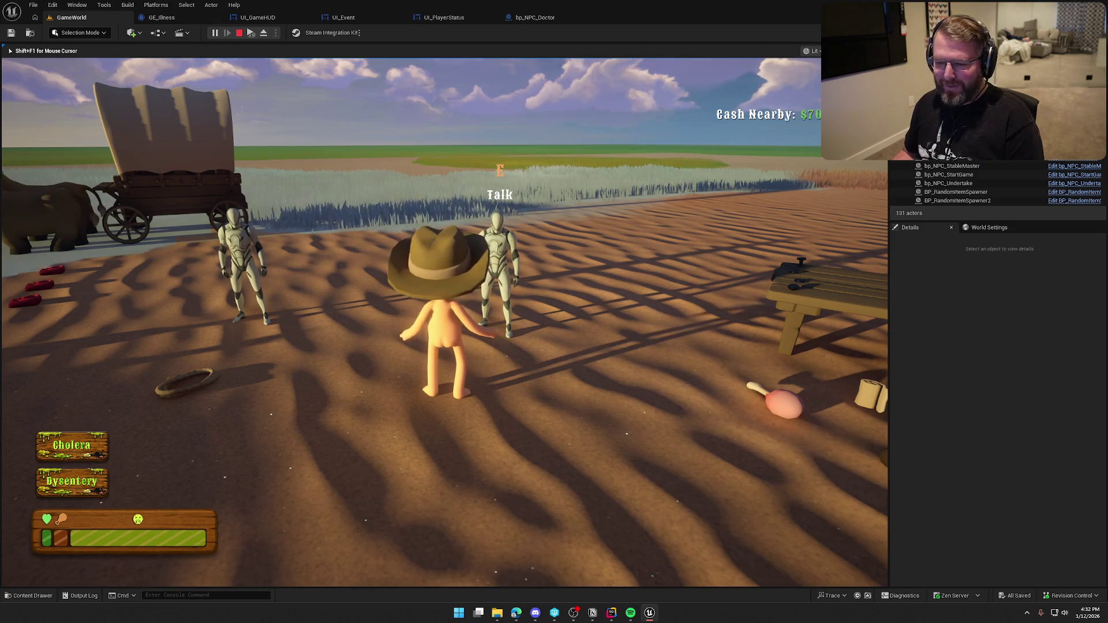
Step: Pay the doctor in game to get Measles cured, then stop the play session
key("e")
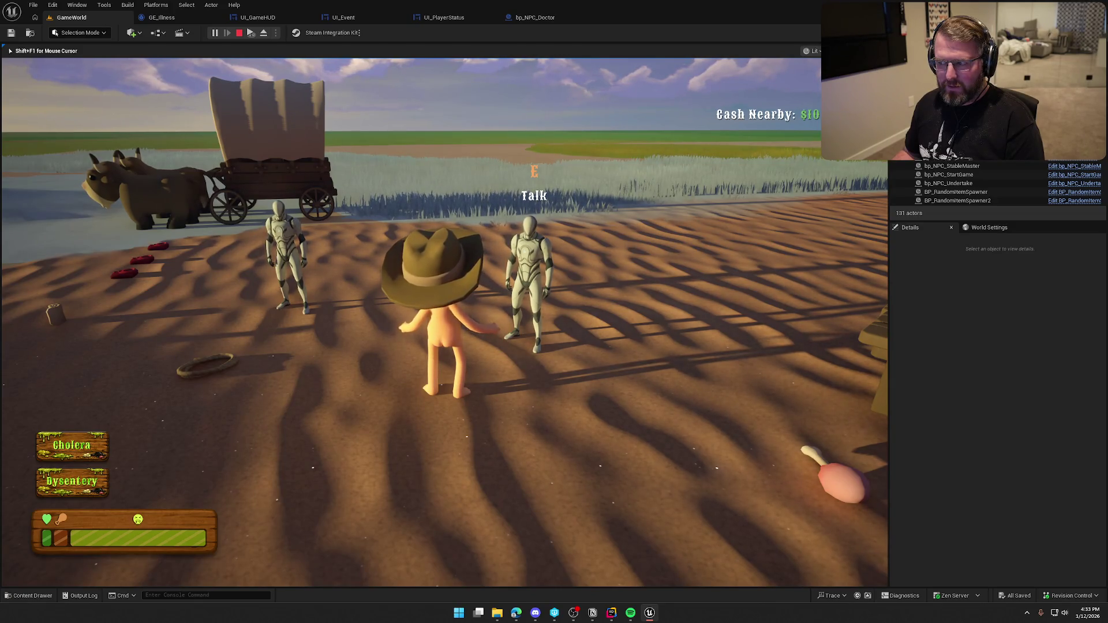
key("Escape")
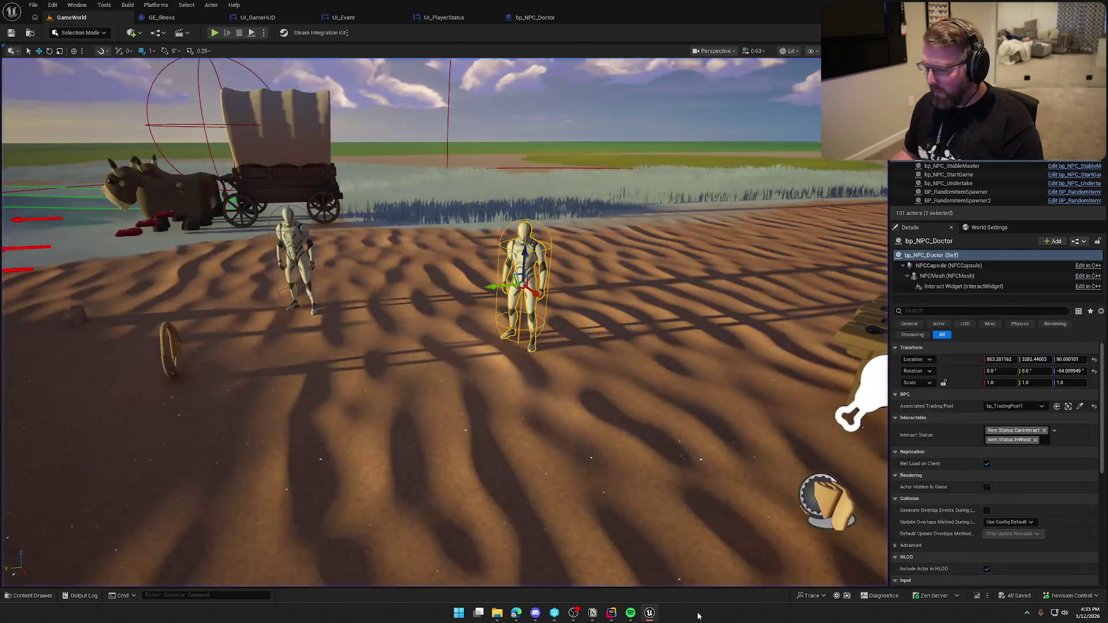
Step: Switch from the Unreal Editor to Rider showing TEAbilitySystemComp.cpp
key("alt+Tab")
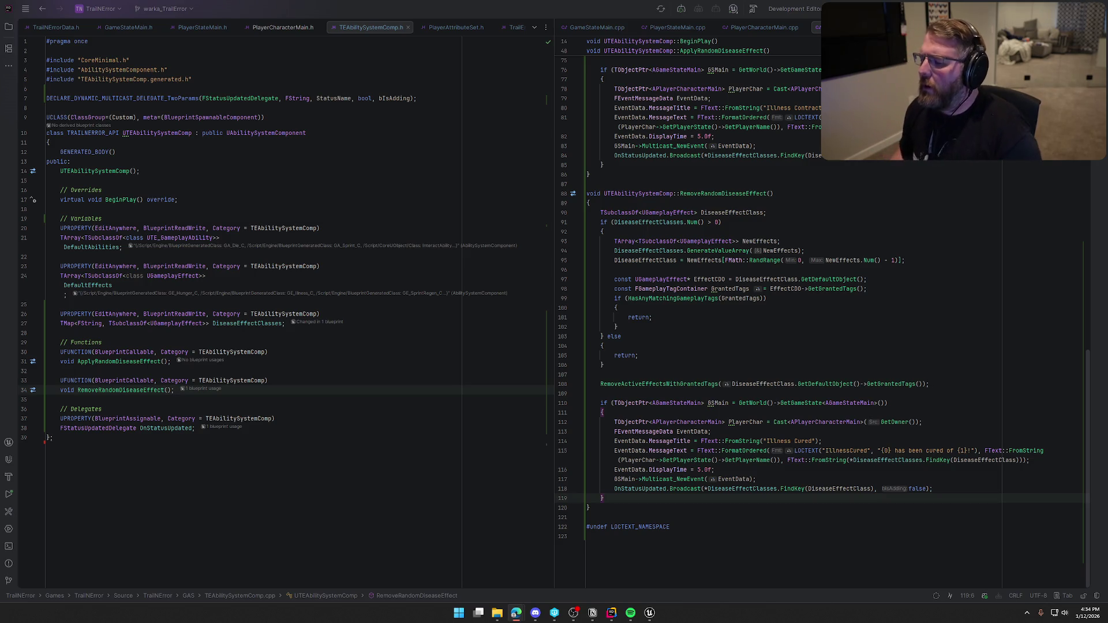
Step: Delete the granted-tags early-return check (lines 97–102) and live-recompile in Unreal with Ctrl+Alt+F11
left_click(625, 325)
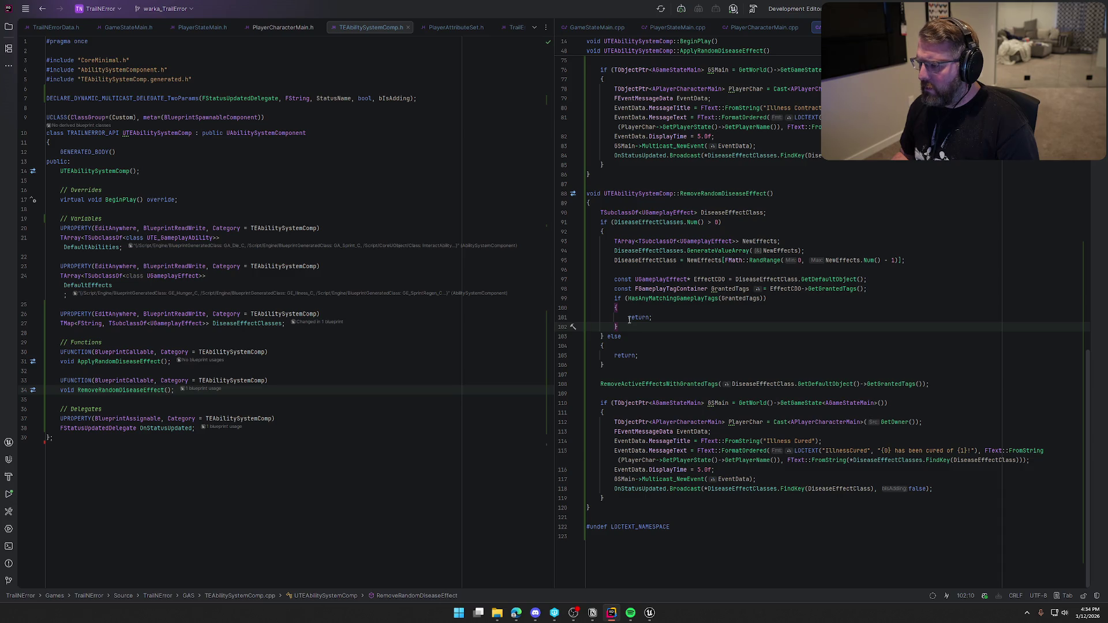
left_click(613, 283, "shift")
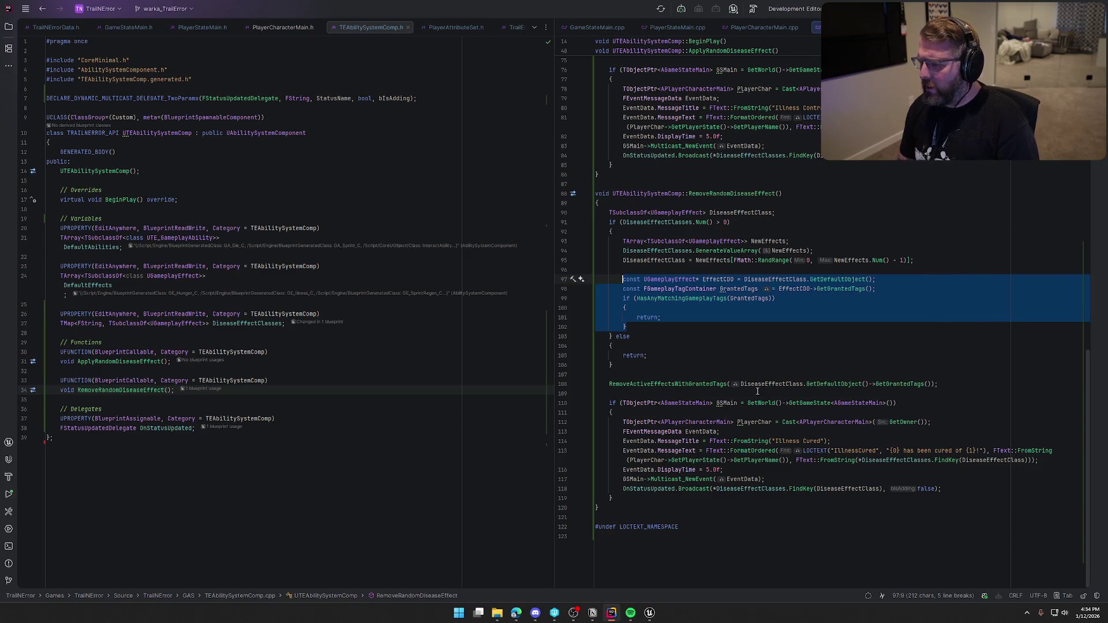
key("BackSpace")
key("BackSpace")
key("BackSpace")
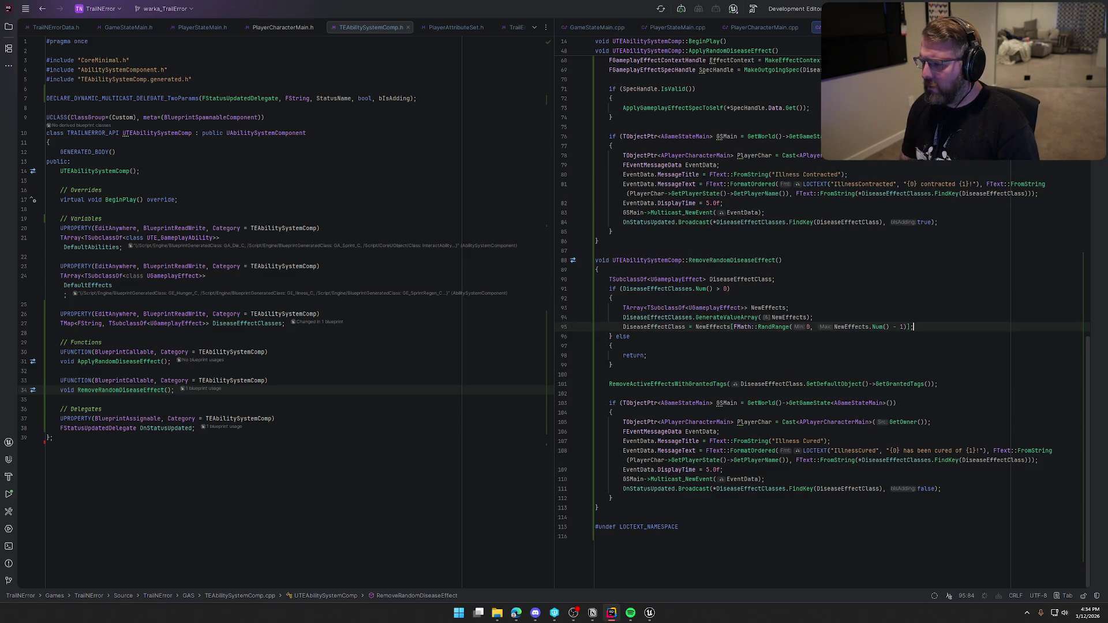
left_click(656, 614)
key("ctrl+alt+F11")
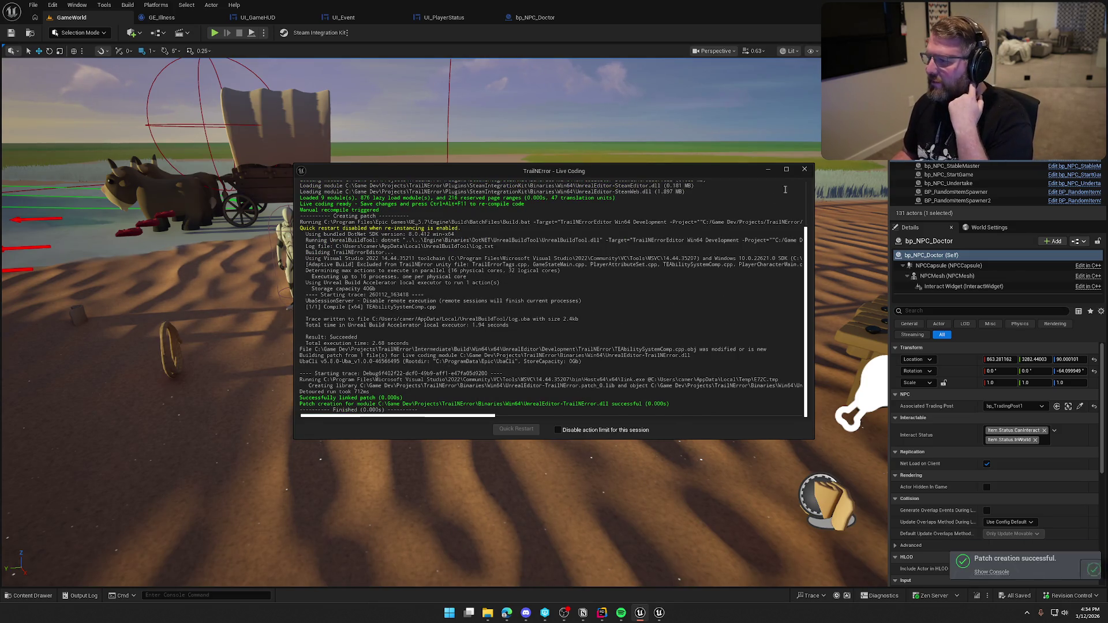
Step: Play in editor, buy a $10 item at the trading post, and roam until catching dysentery
key("alt+p")
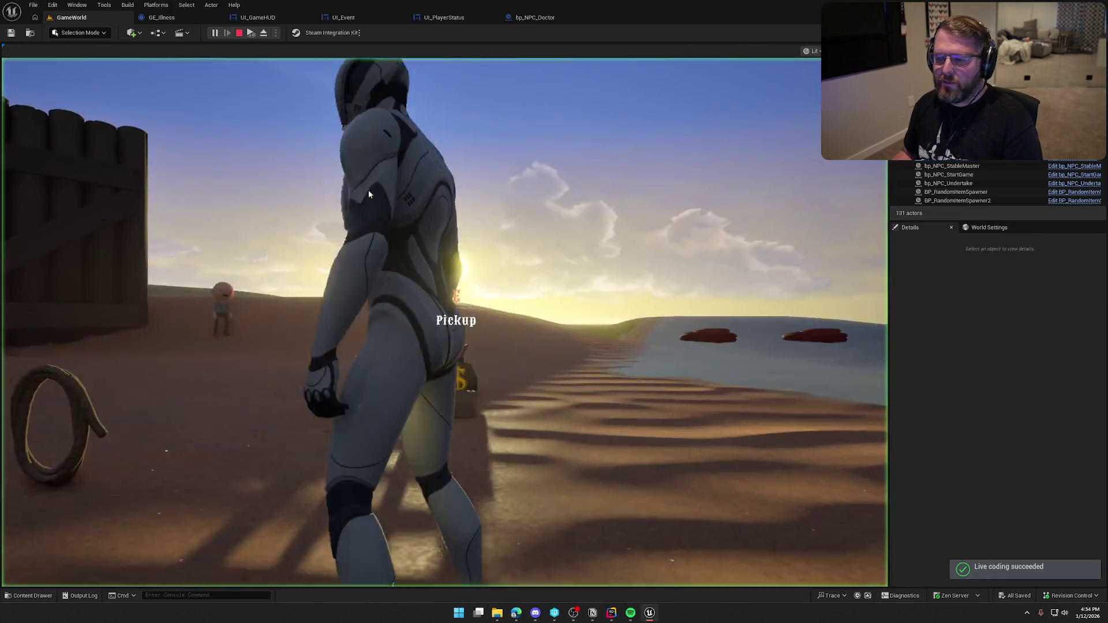
left_click(369, 194)
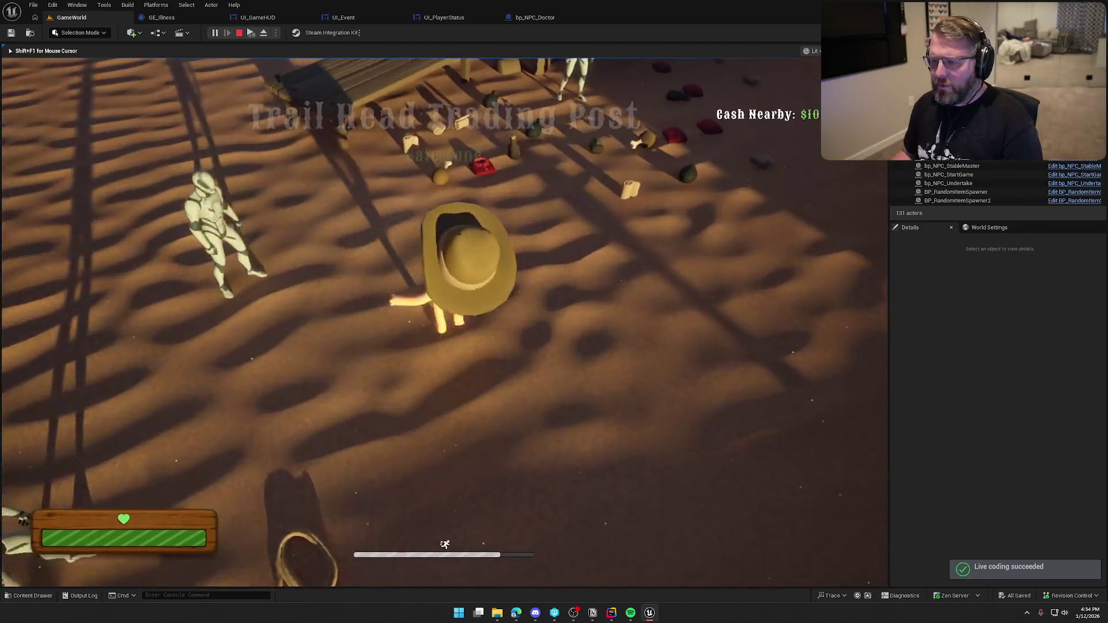
key("w")
key("e")
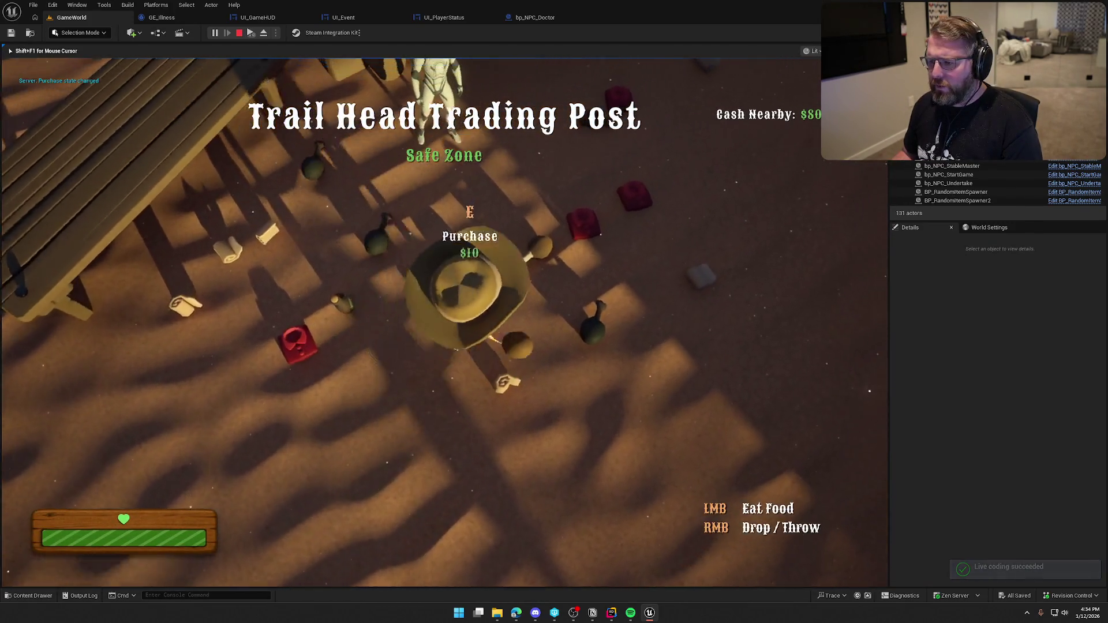
key("w")
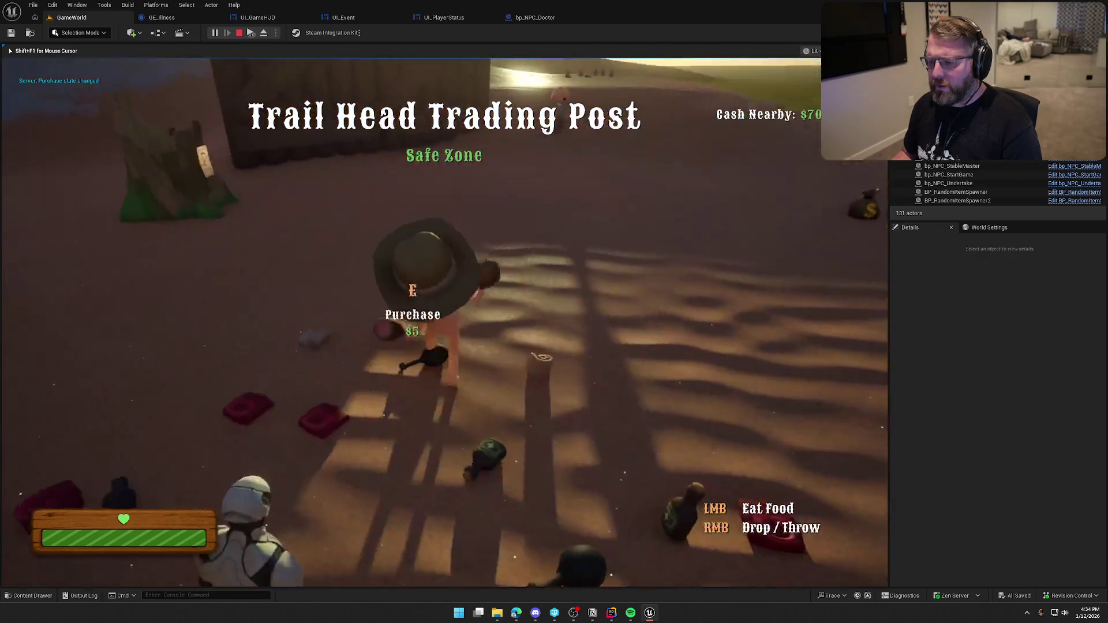
key("shift+w")
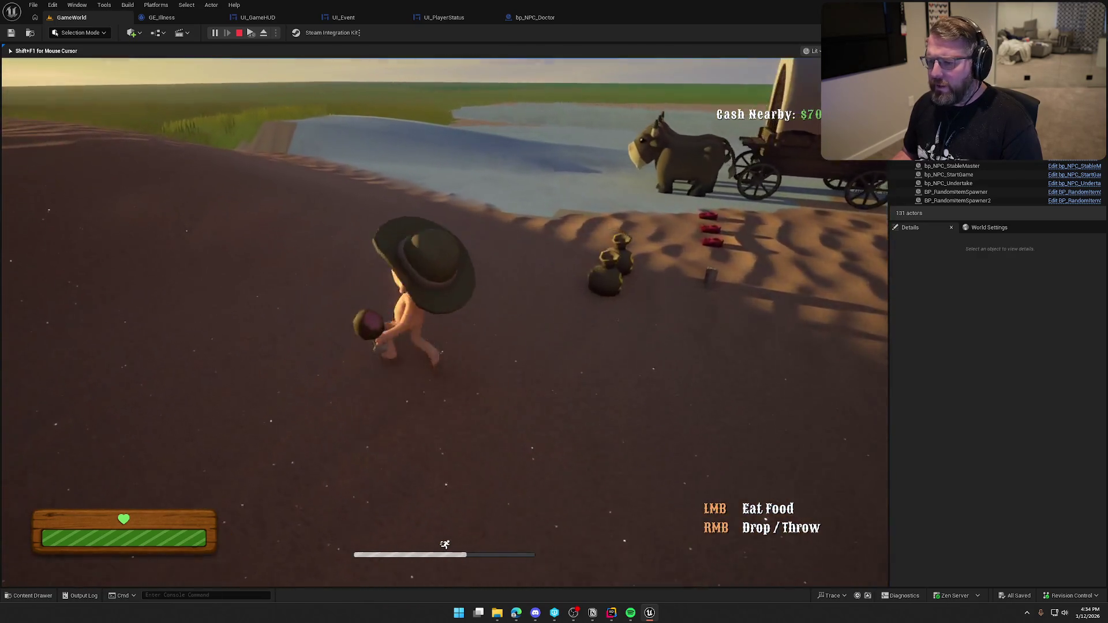
key("shift+w")
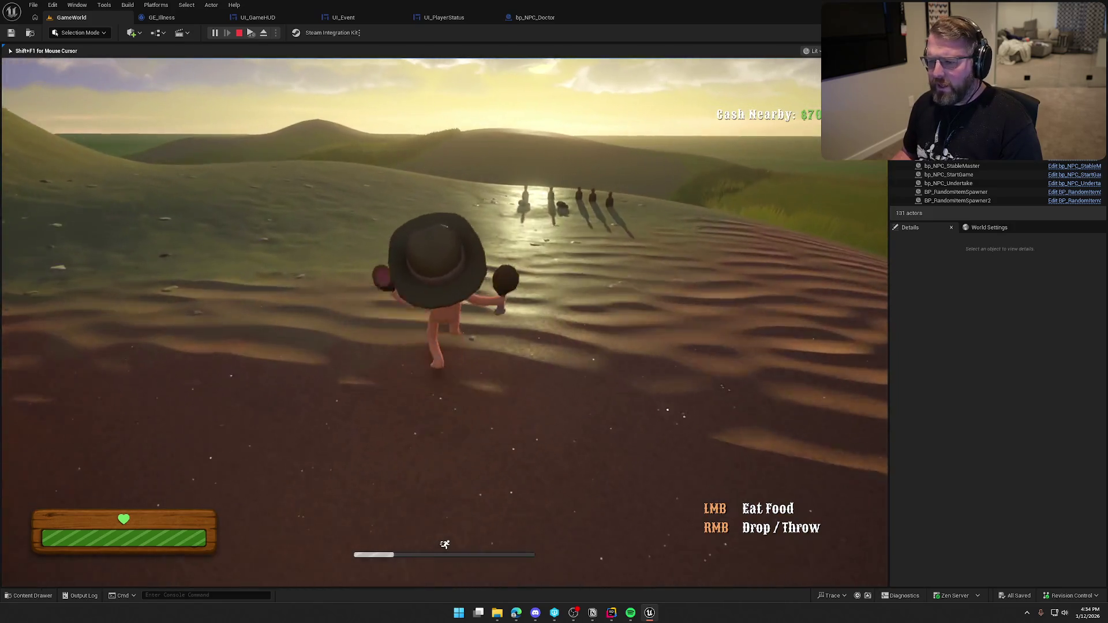
key("w")
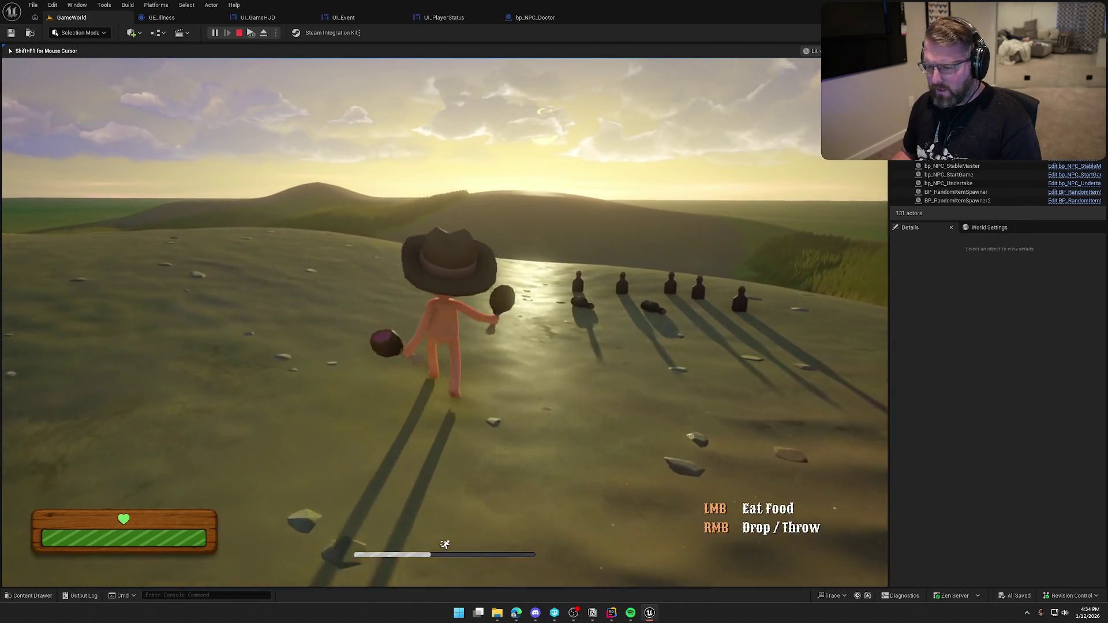
key("w")
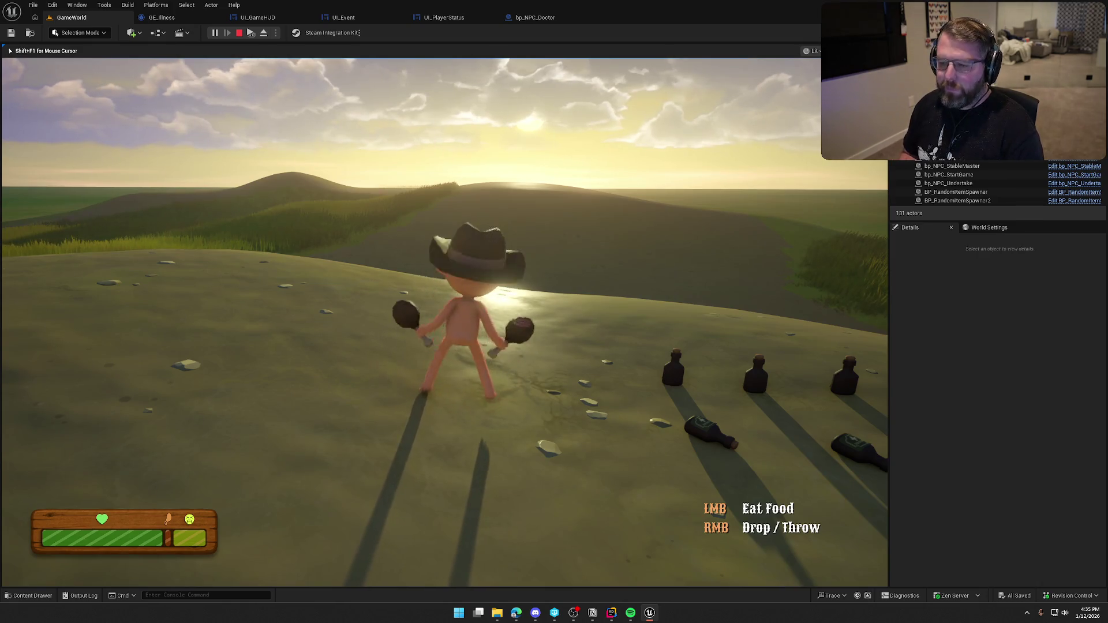
key("a")
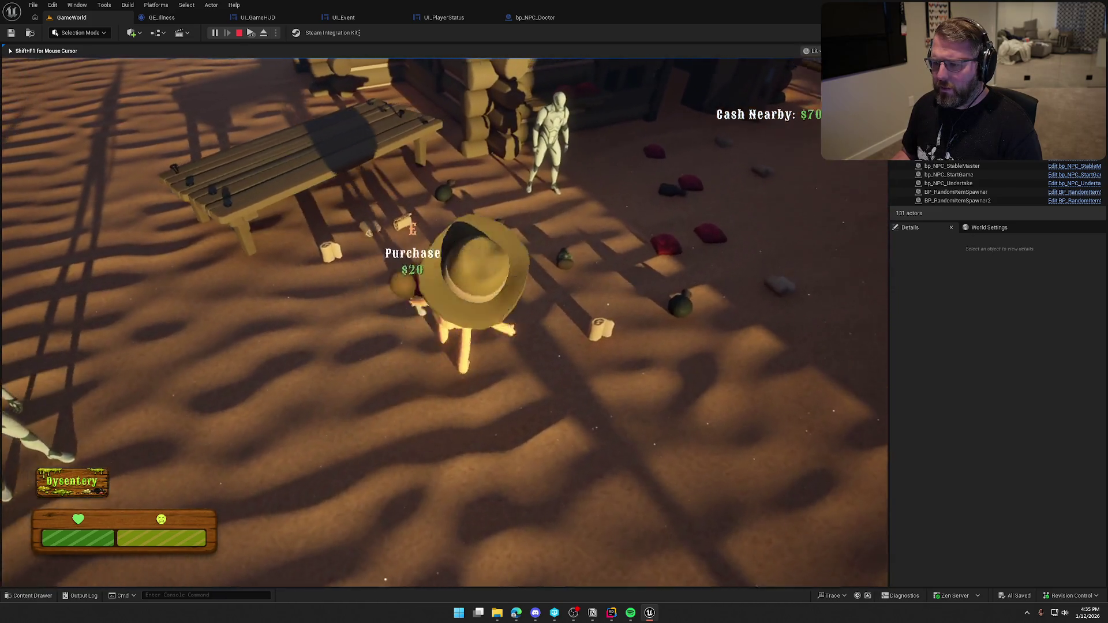
Step: Buy and use medicine at the trading post, dismiss the Start menu, and walk toward the bottles
key("e")
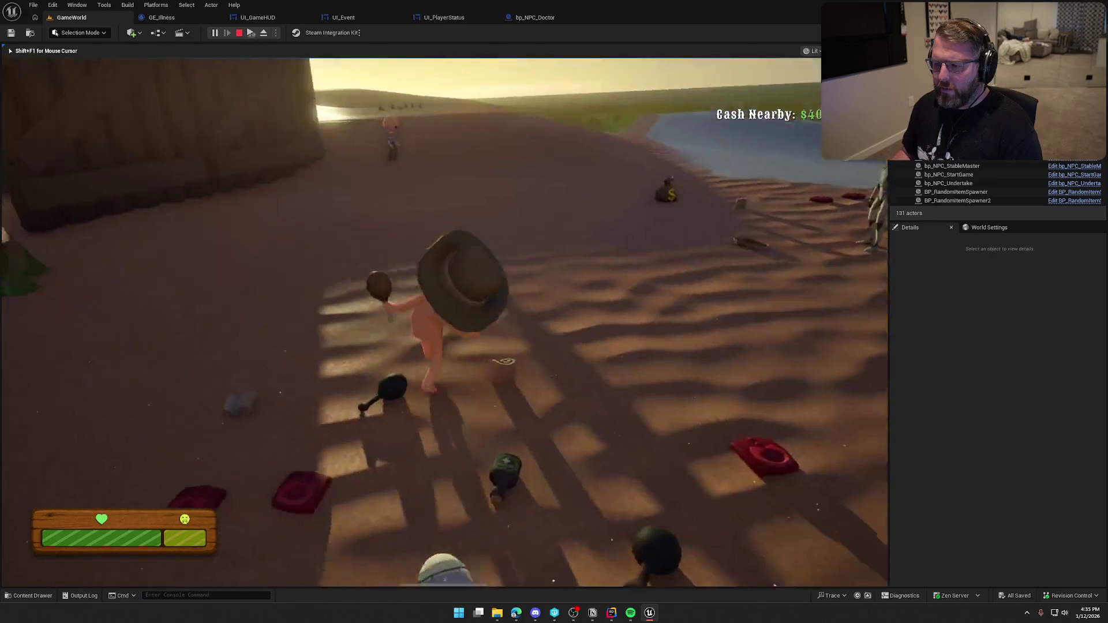
key("apostrophe")
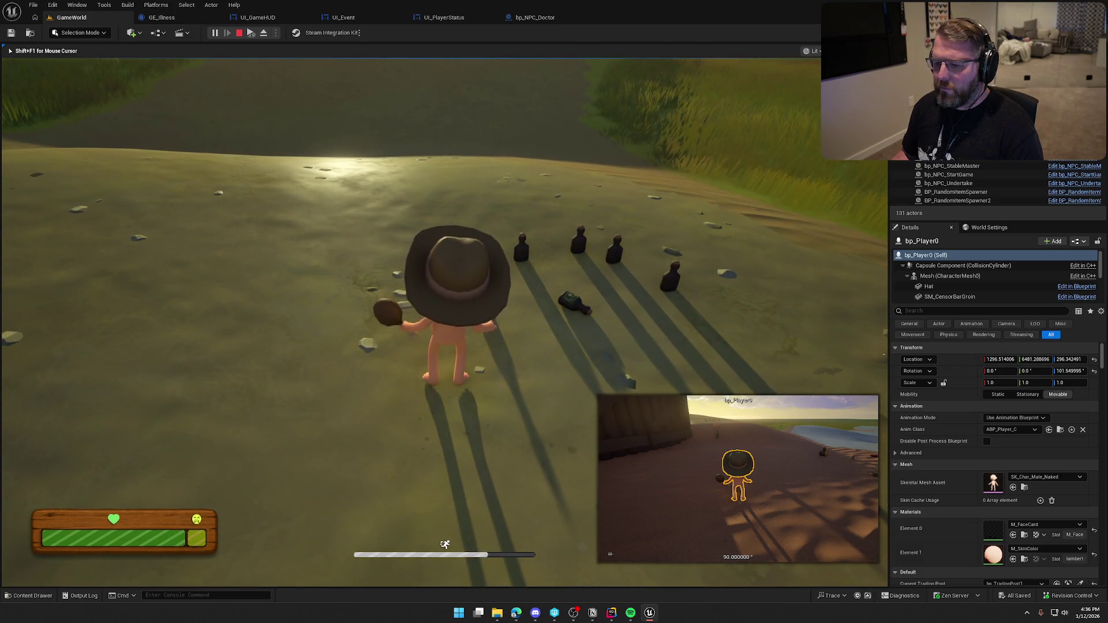
key("w")
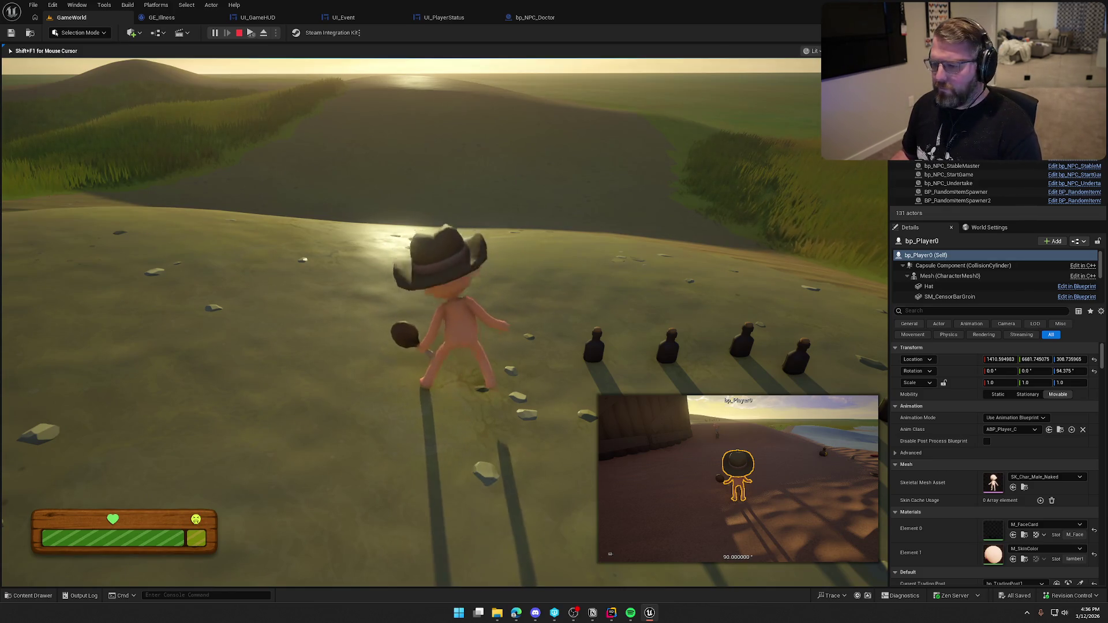
key("super")
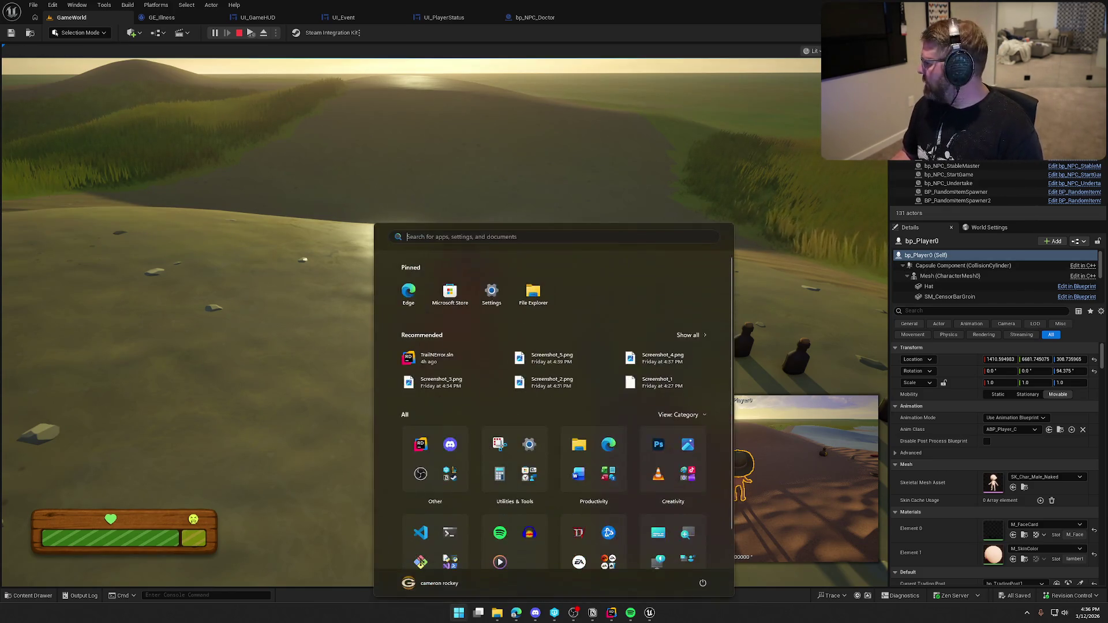
key("Escape")
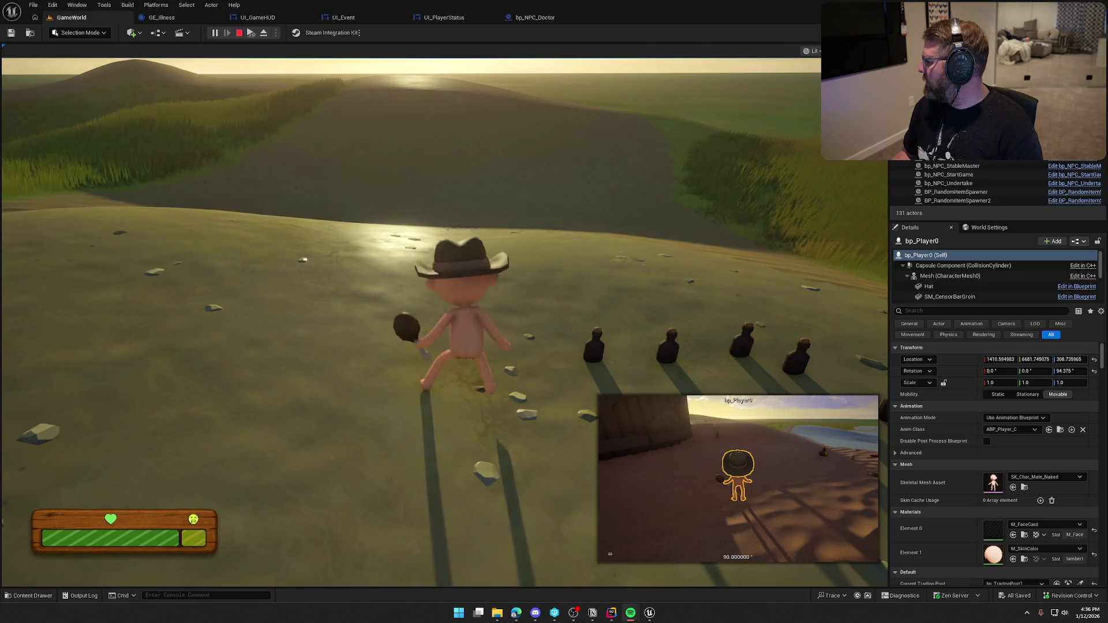
left_click(275, 171)
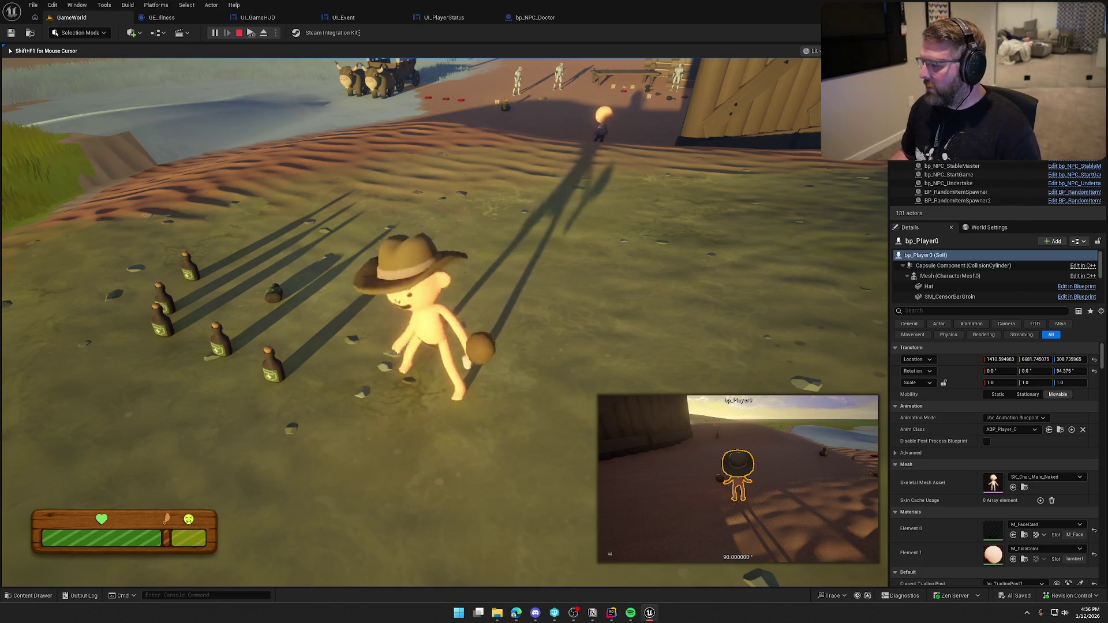
Step: Spend all the cash on items, then talk to the doctor with no cash and stop play
key("w")
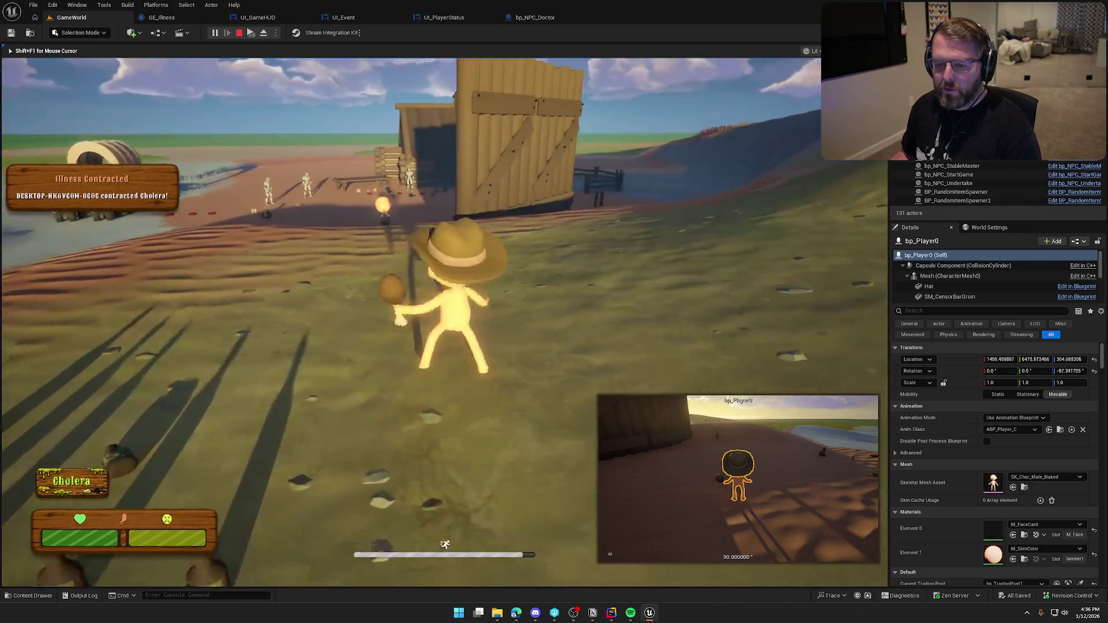
key("w")
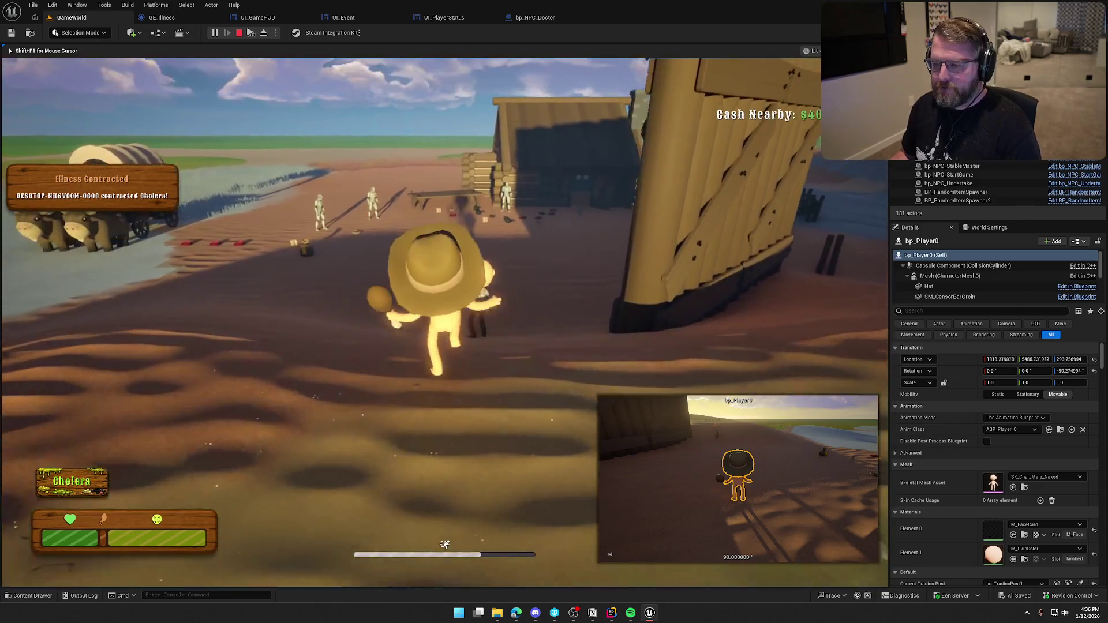
key("w")
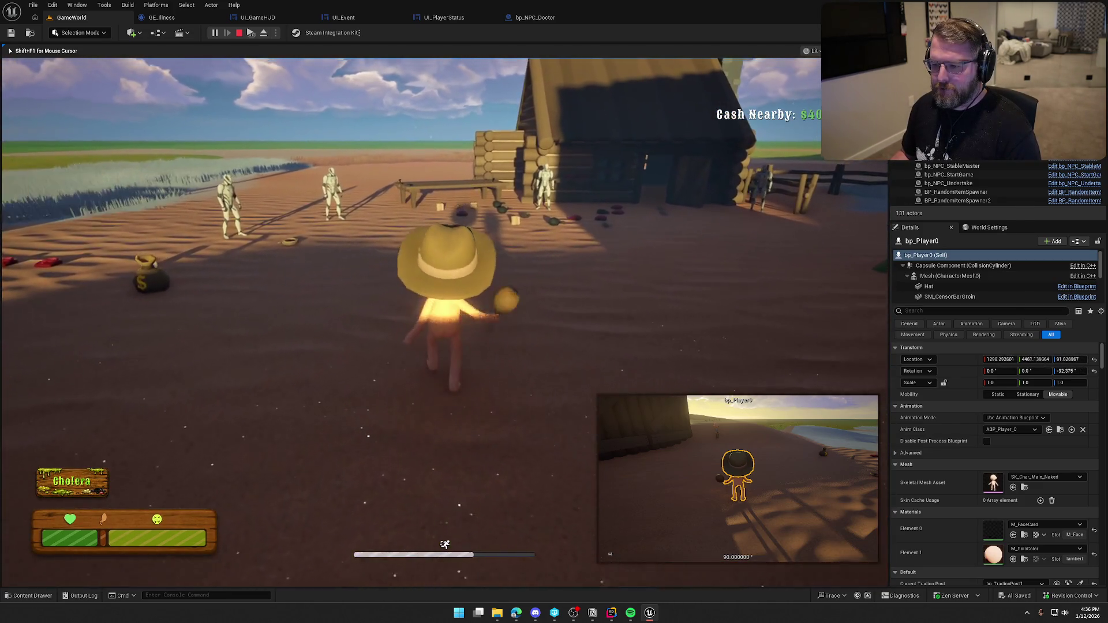
key("w")
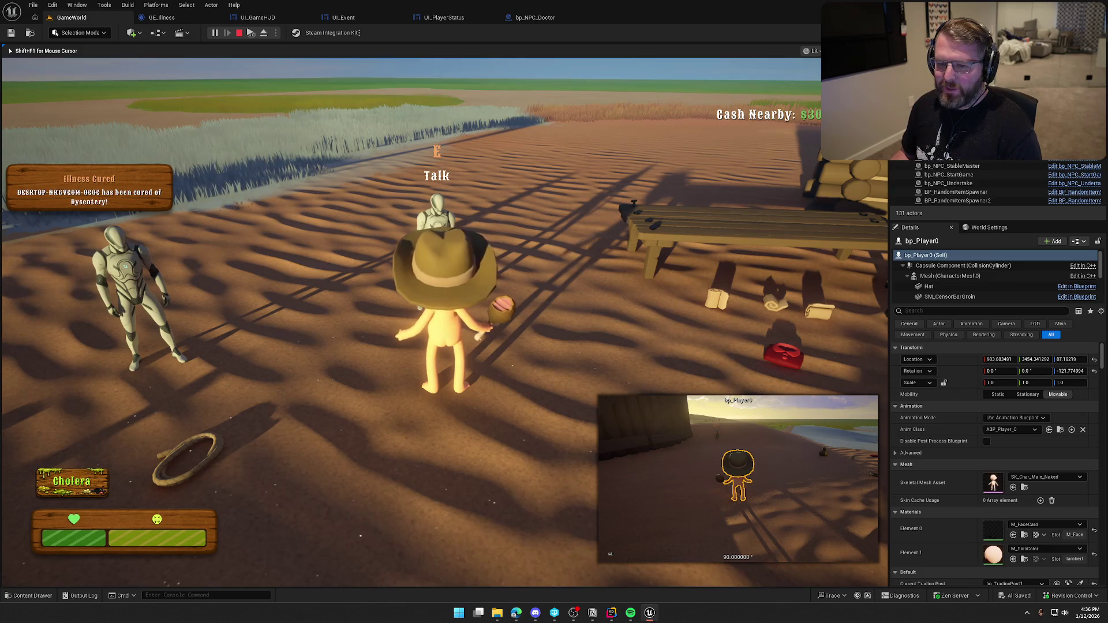
key("e")
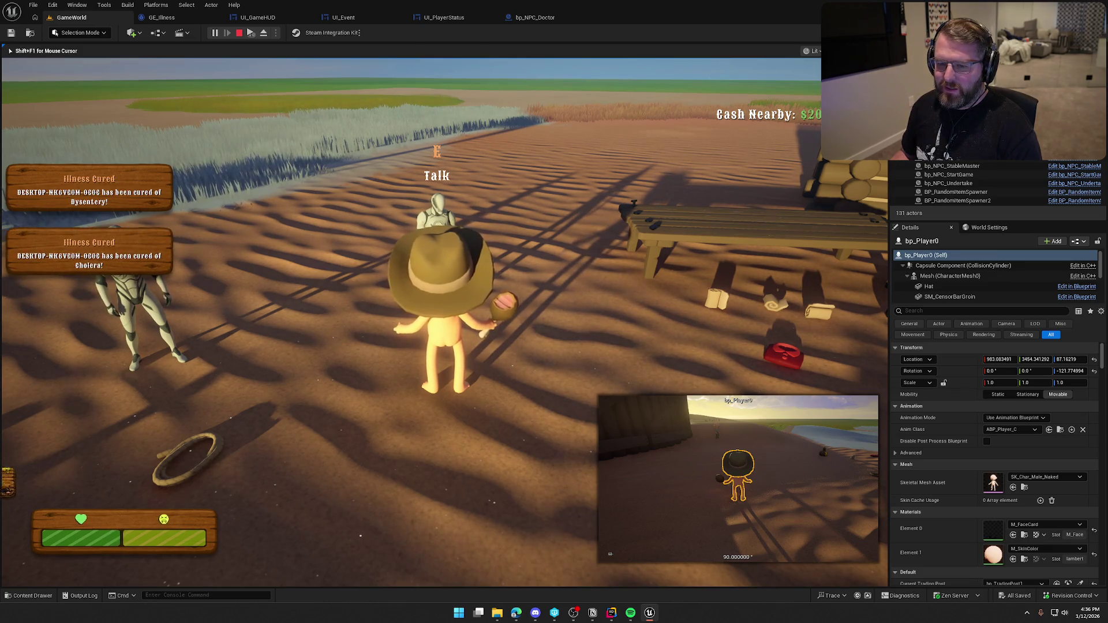
key("shift+w")
key("shift+w")
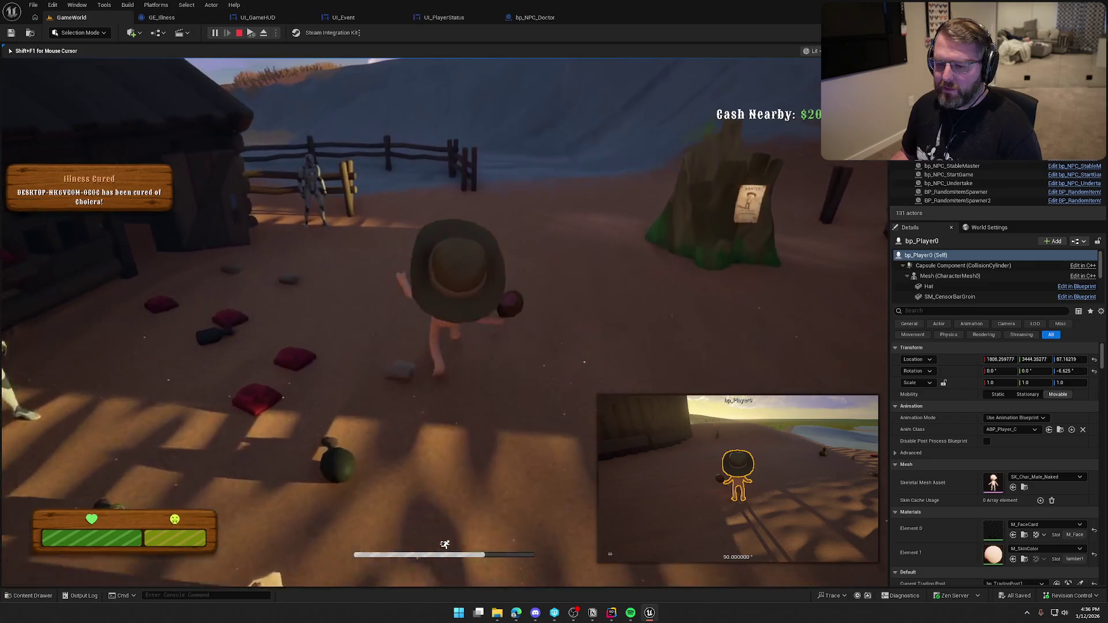
key("shift+w")
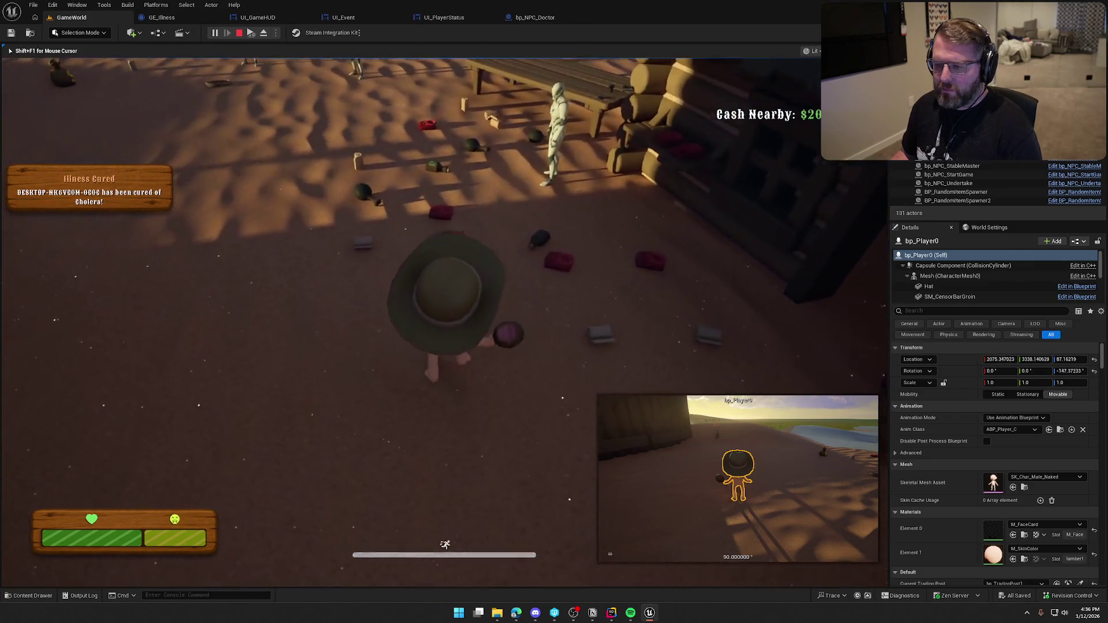
key("e")
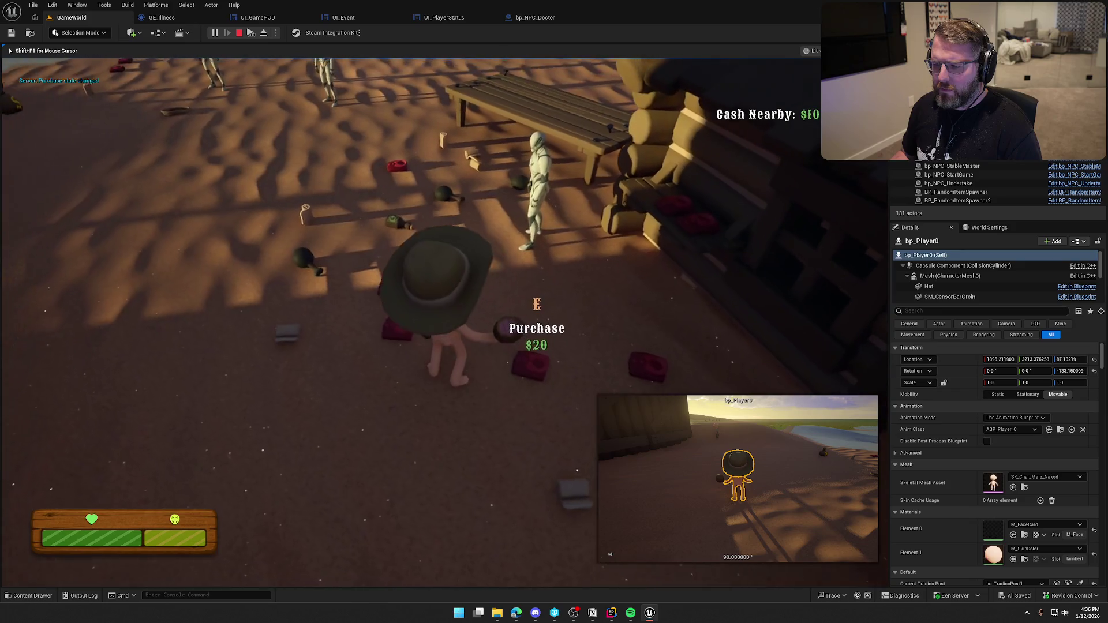
key("w")
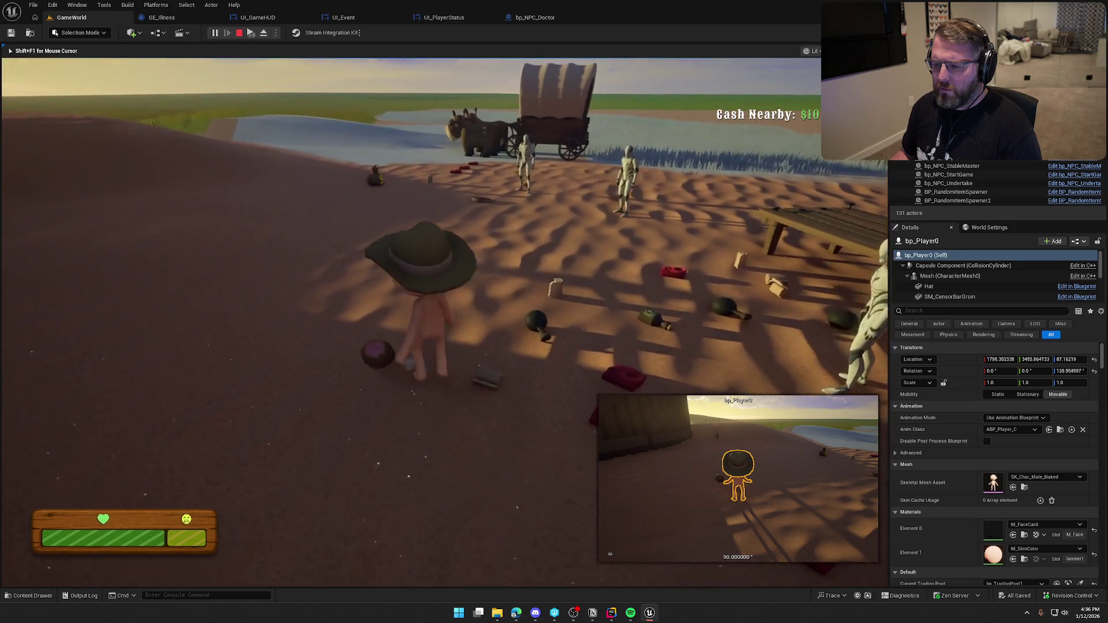
key("e")
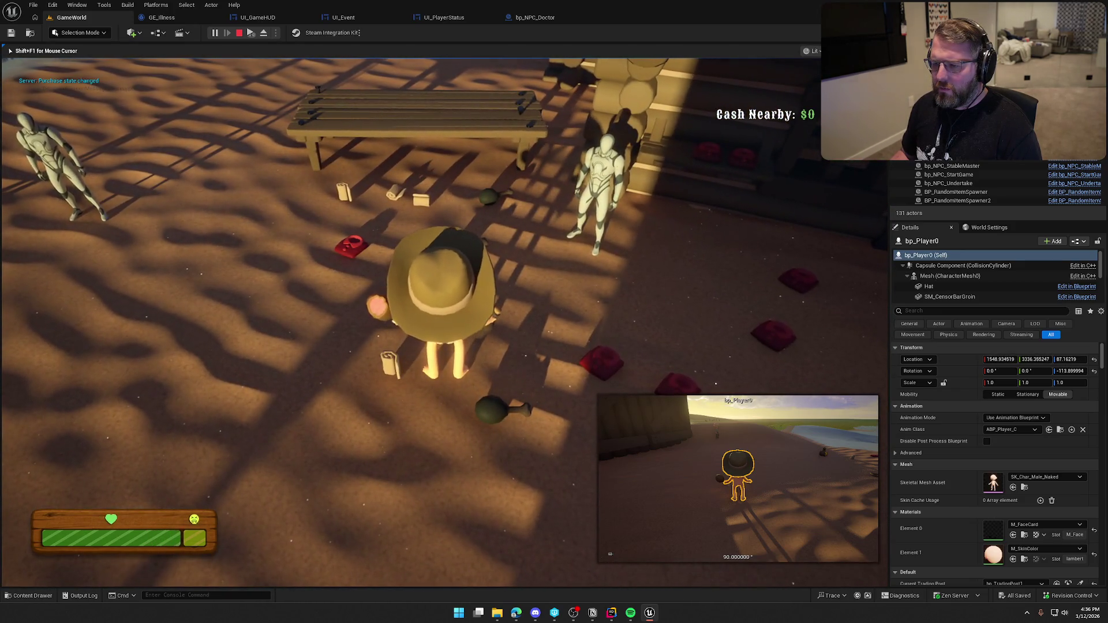
key("shift+w")
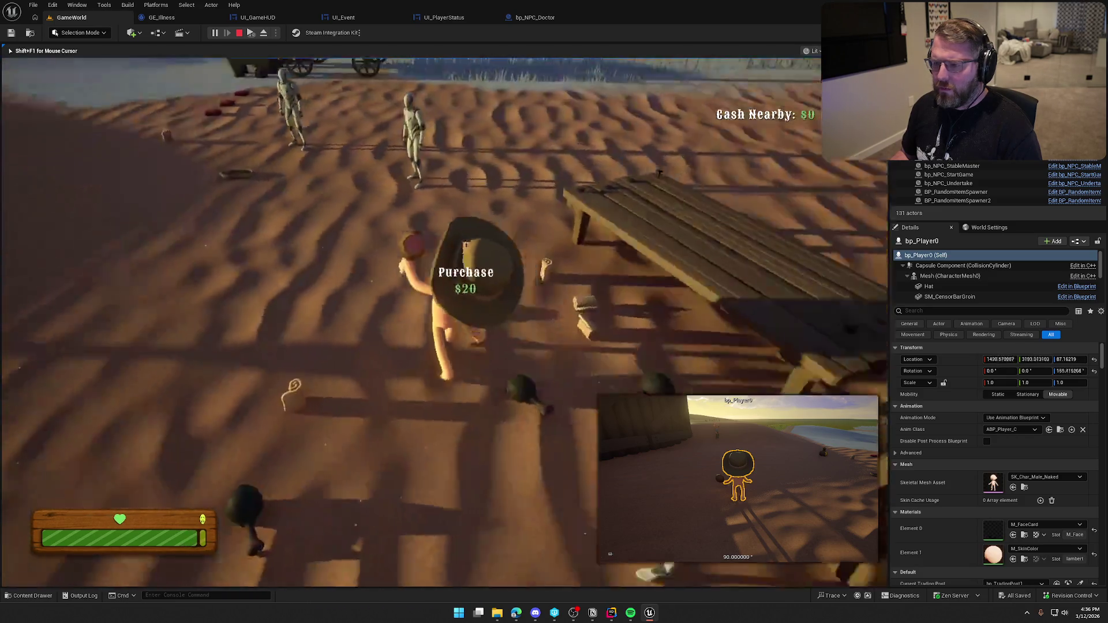
key("w")
key("e")
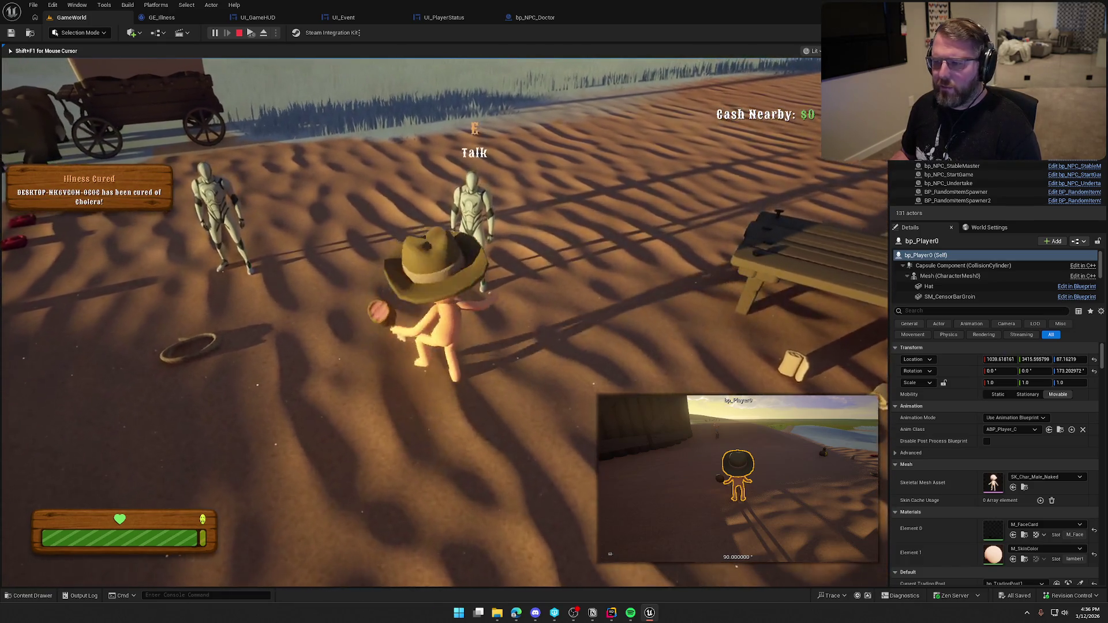
key("Escape")
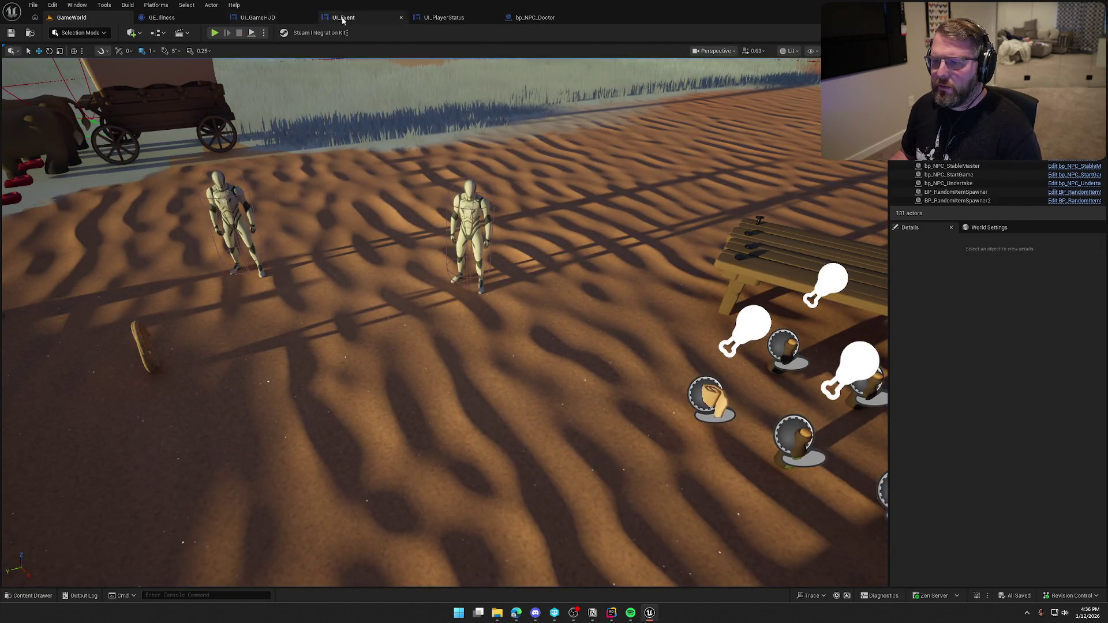
Step: Open Spend Cash in Town's source code in Rider from bp_NPC_Doctor
left_click(536, 17)
left_click_drag(616, 411, 529, 366)
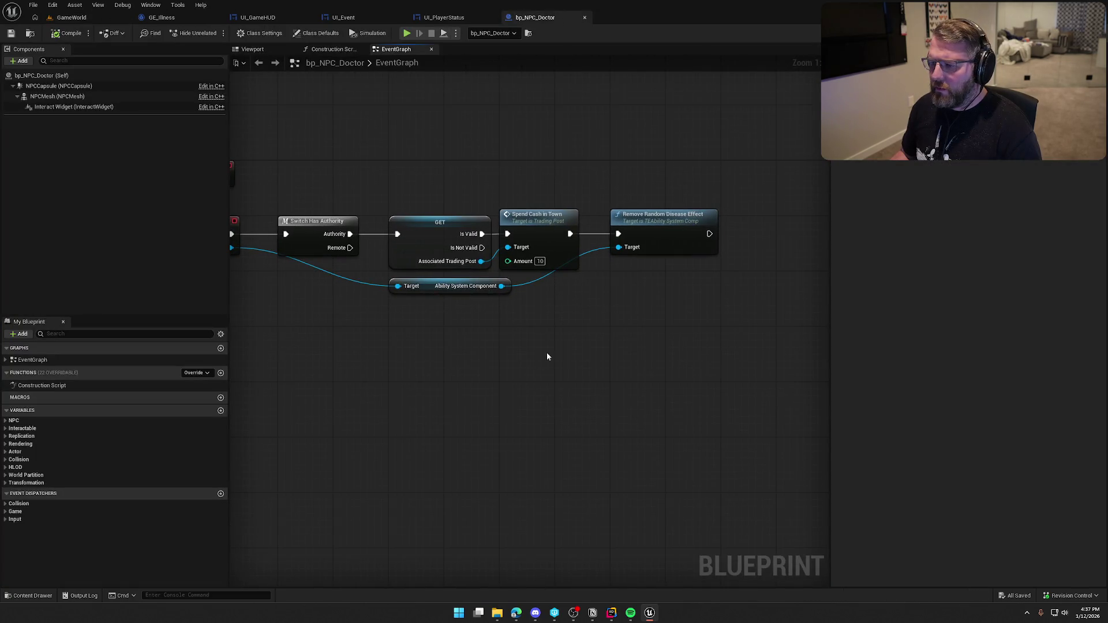
double_click(539, 230)
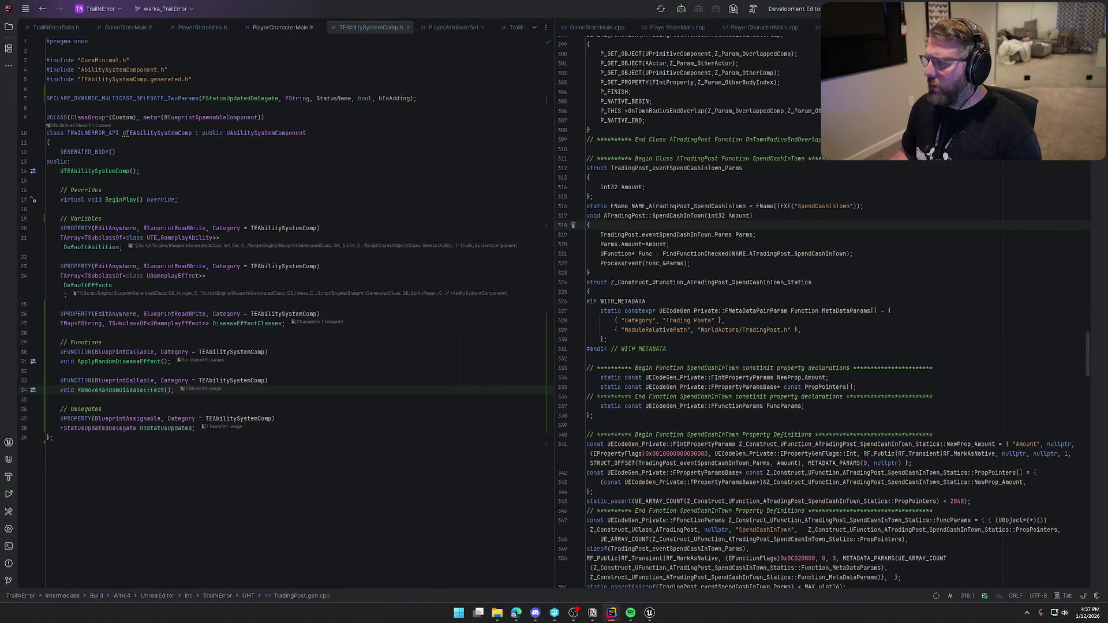
Step: Go back in Rider, then open TradingPost.h from the WorldActors folder
key("ctrl+minus")
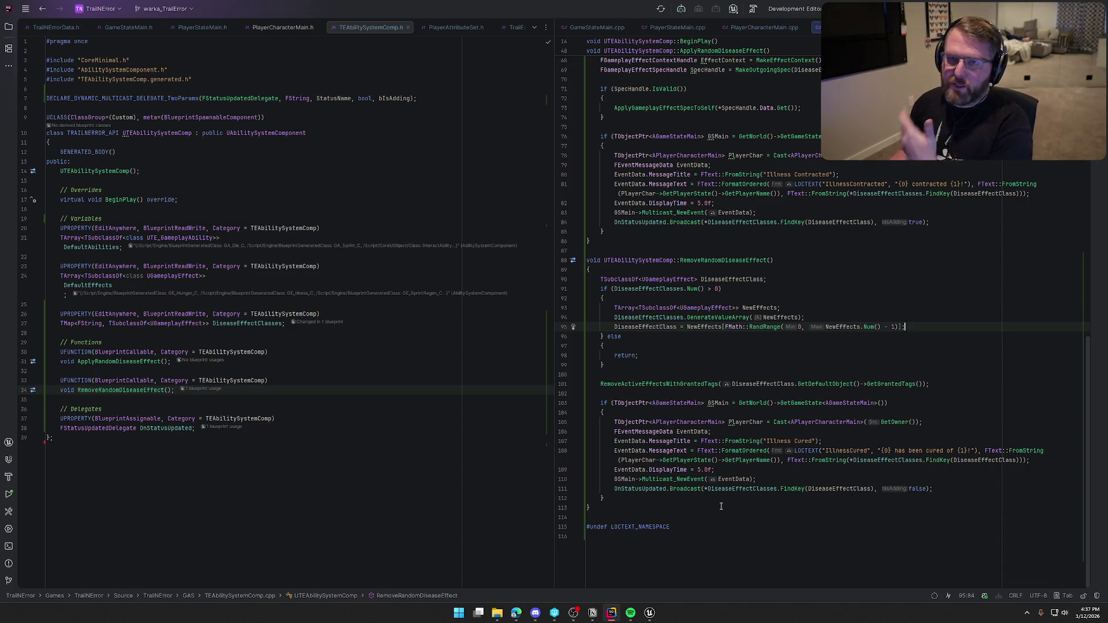
left_click(9, 27)
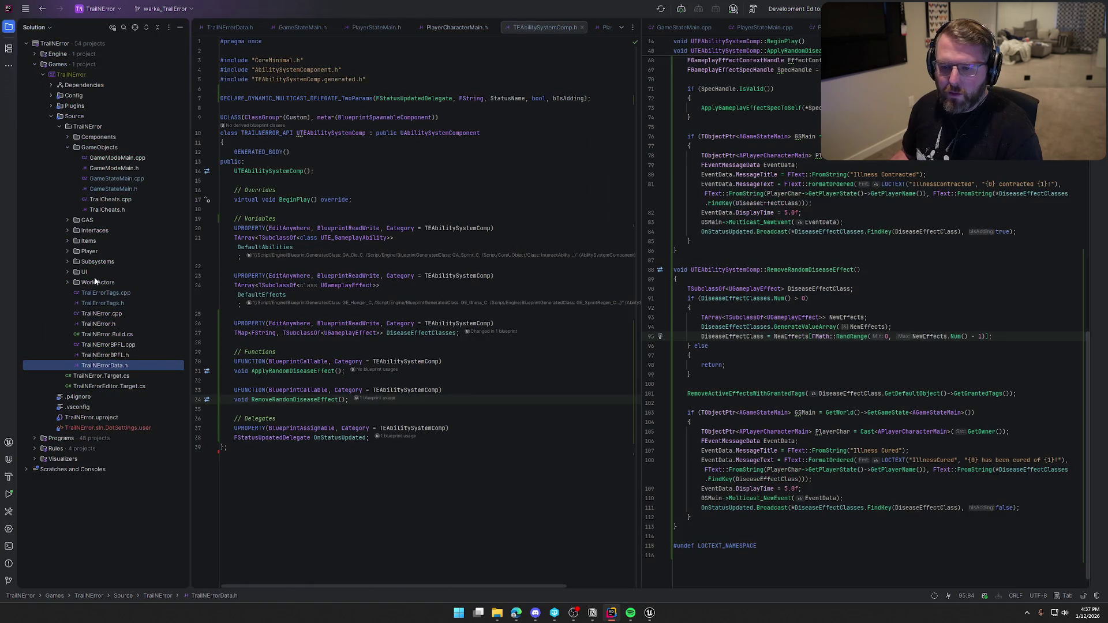
left_click(66, 279)
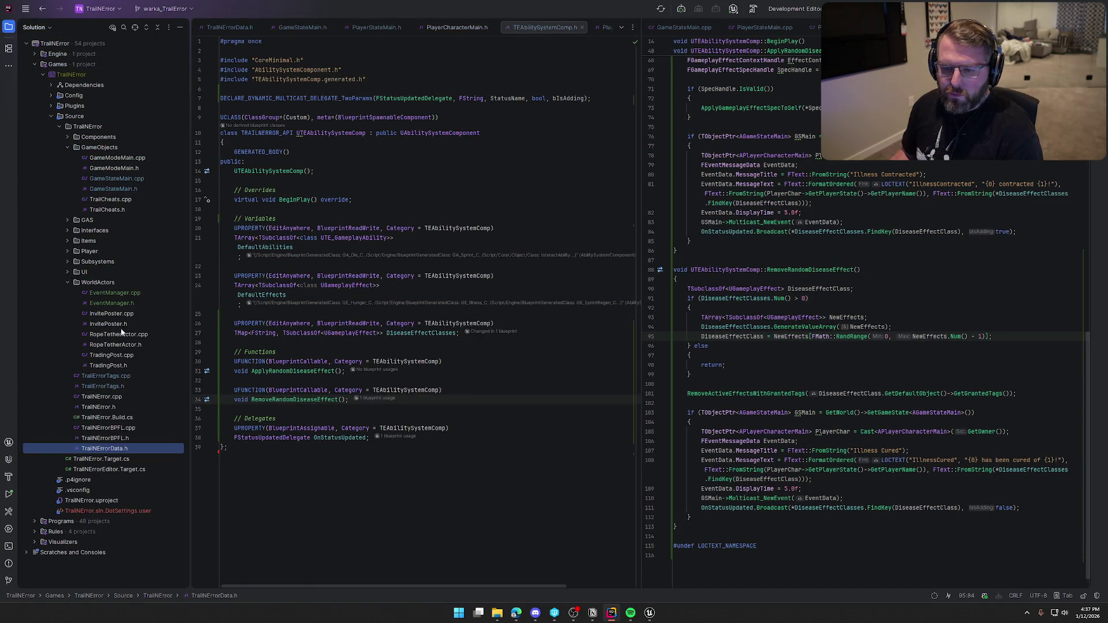
double_click(110, 365)
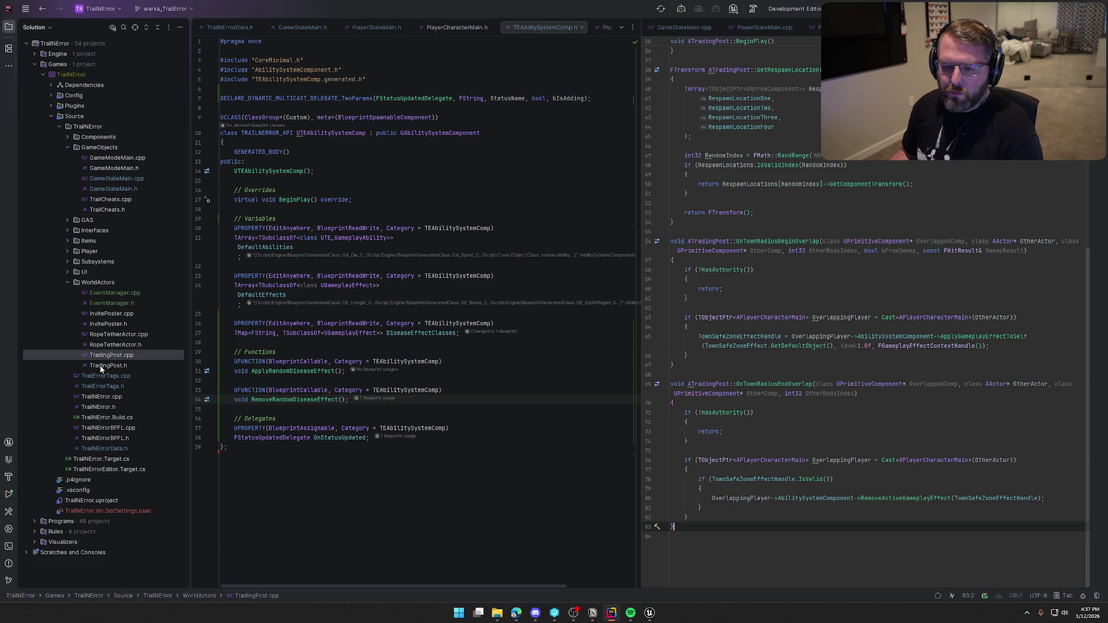
Step: Place TradingPost.h beside TradingPost.cpp and change SpendCashInTown's return type from void to bool
left_click(9, 26)
mouse_move(612, 27)
left_mouse_down()
mouse_move(608, 118)
mouse_move(127, 67)
mouse_move(143, 26)
mouse_move(132, 28)
left_mouse_up()
mouse_move(559, 27)
left_mouse_down()
mouse_move(702, 48)
mouse_move(597, 43)
mouse_move(580, 29)
left_mouse_up()
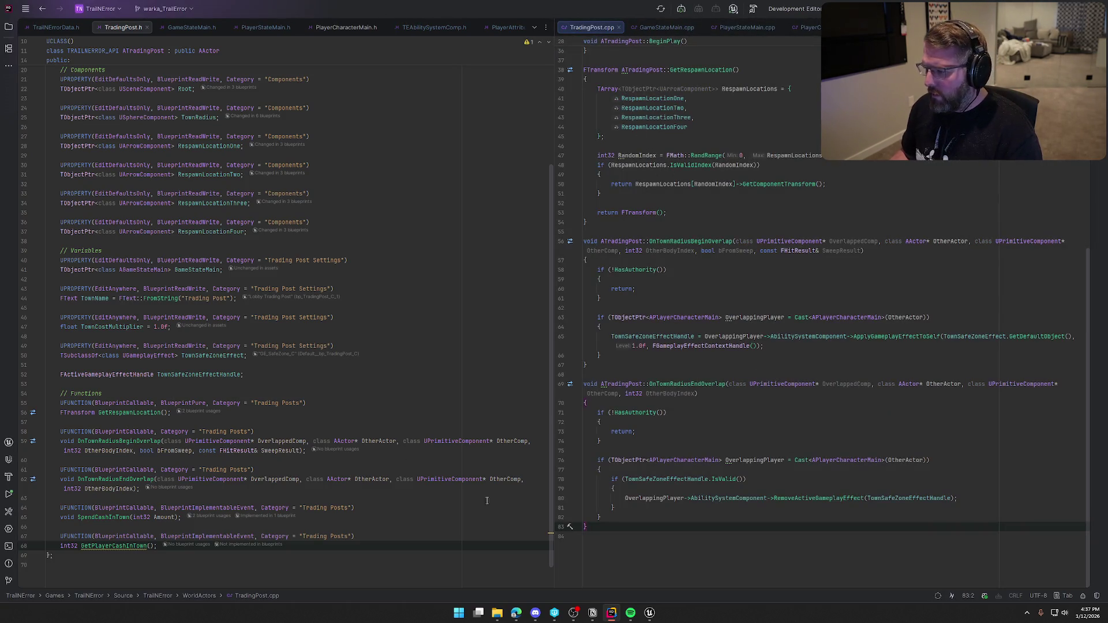
left_click(92, 518)
scroll(104, 508, "down", 1)
double_click(65, 489)
type("bool")
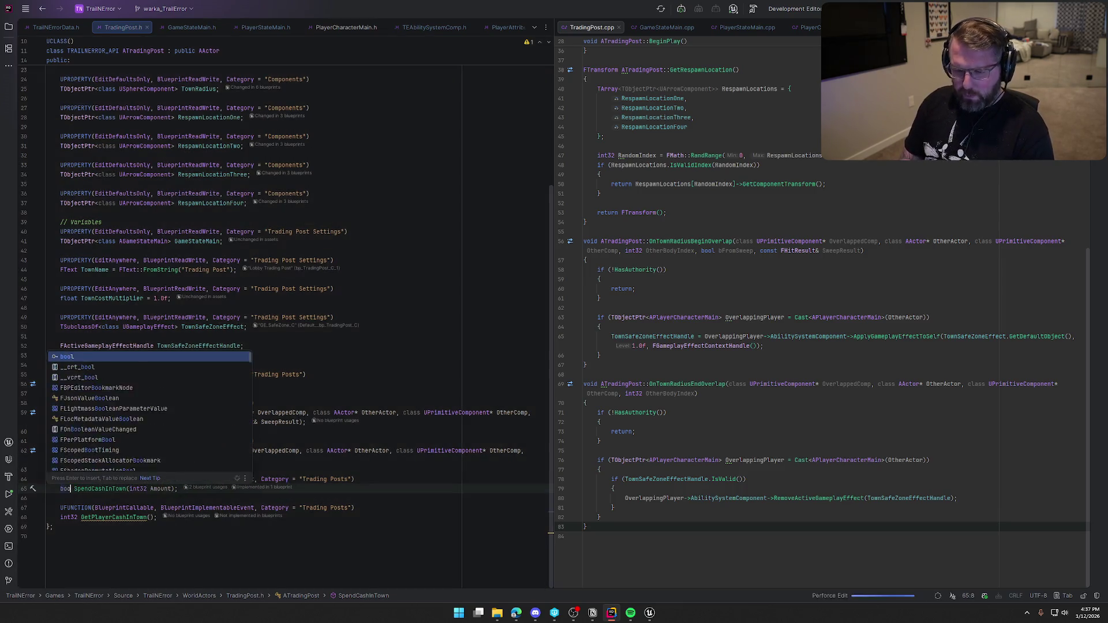
left_click(182, 490)
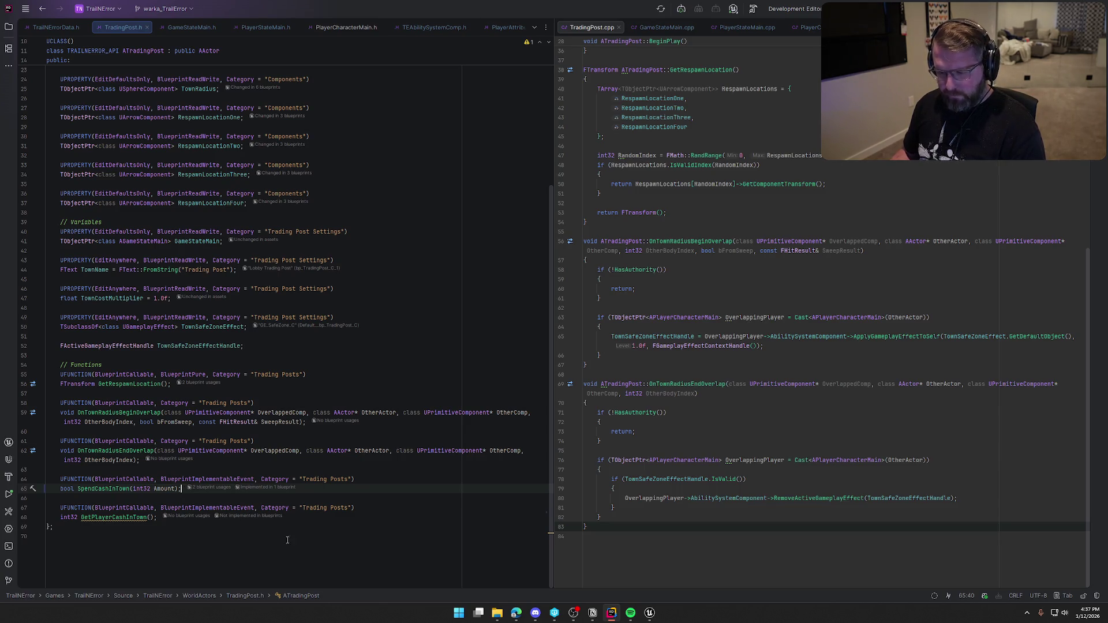
Step: Close the Unreal Editor and rebuild the project in Rider with Ctrl+Shift+B
left_click(649, 614)
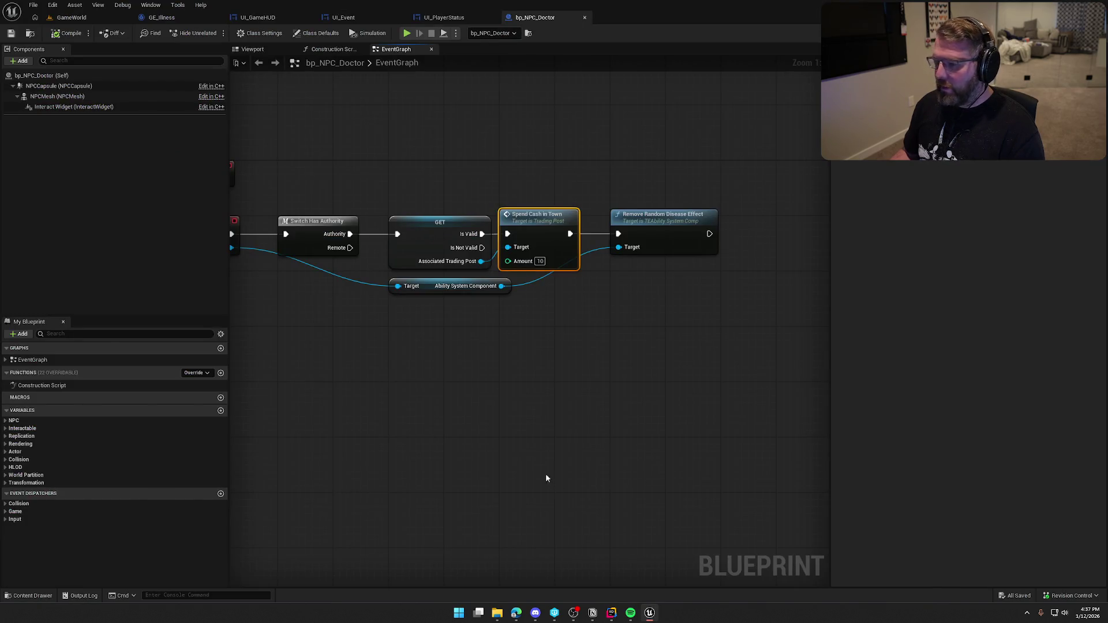
key("alt+F4")
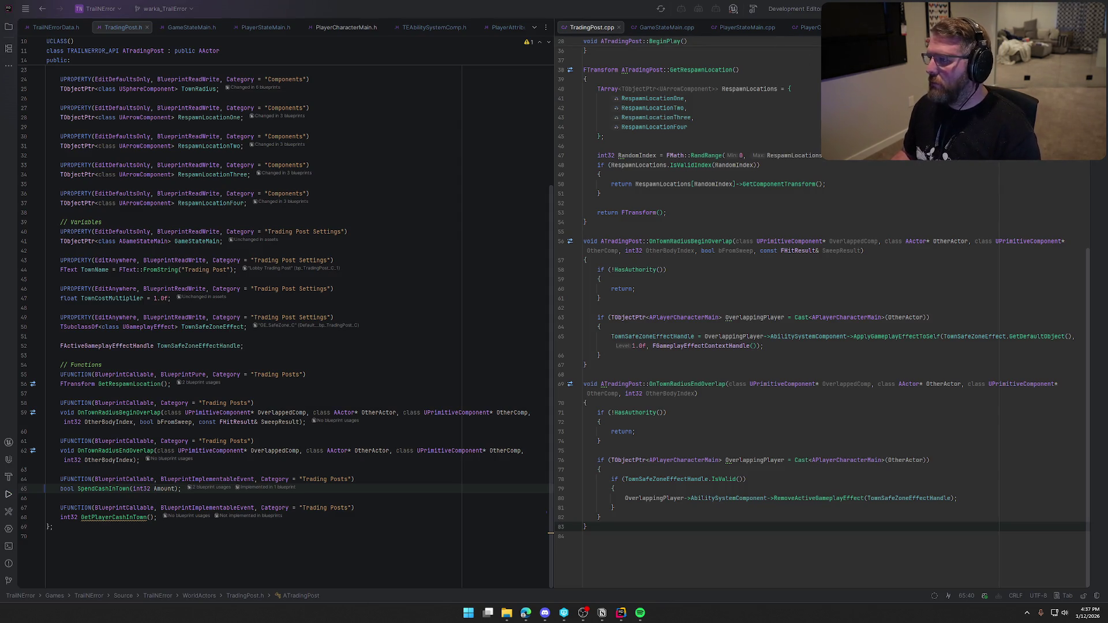
left_click(546, 11)
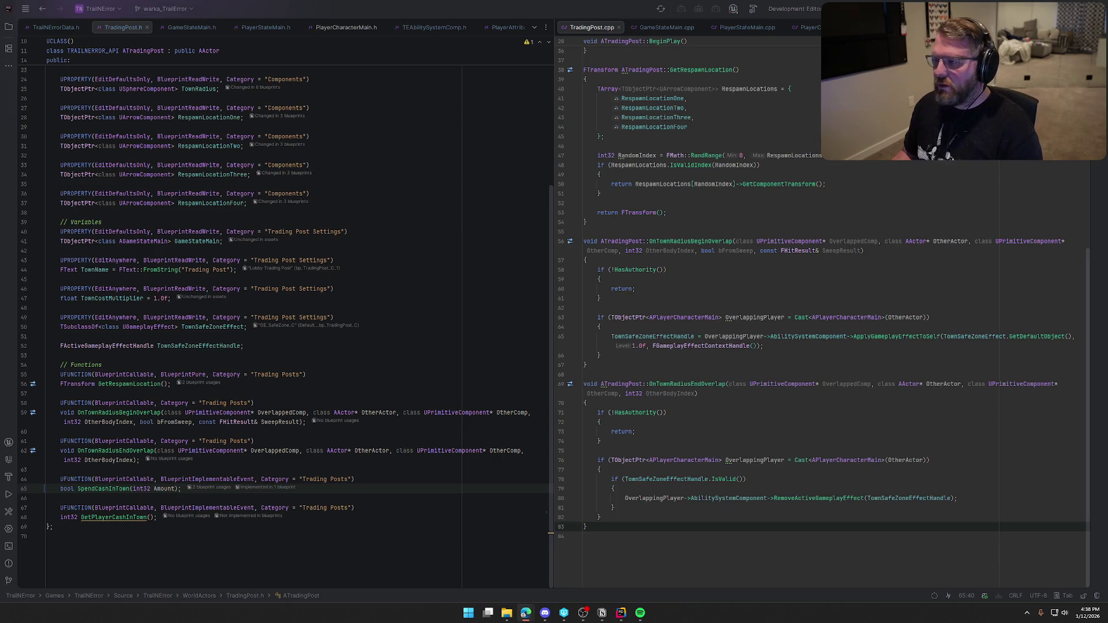
key("alt+Tab")
key("ctrl+shift+b")
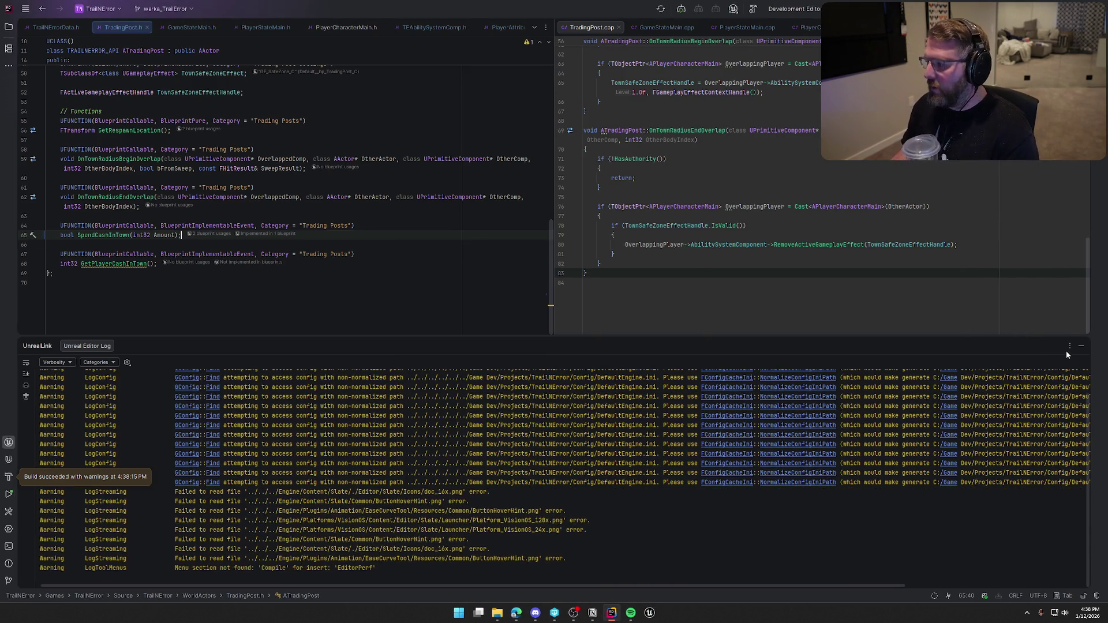
left_click(1081, 346)
Step: Gate Remove Random Disease Effect with a Branch on Spend Cash in Town's Return Value, then save bp_NPC_Doctor
left_click(652, 618)
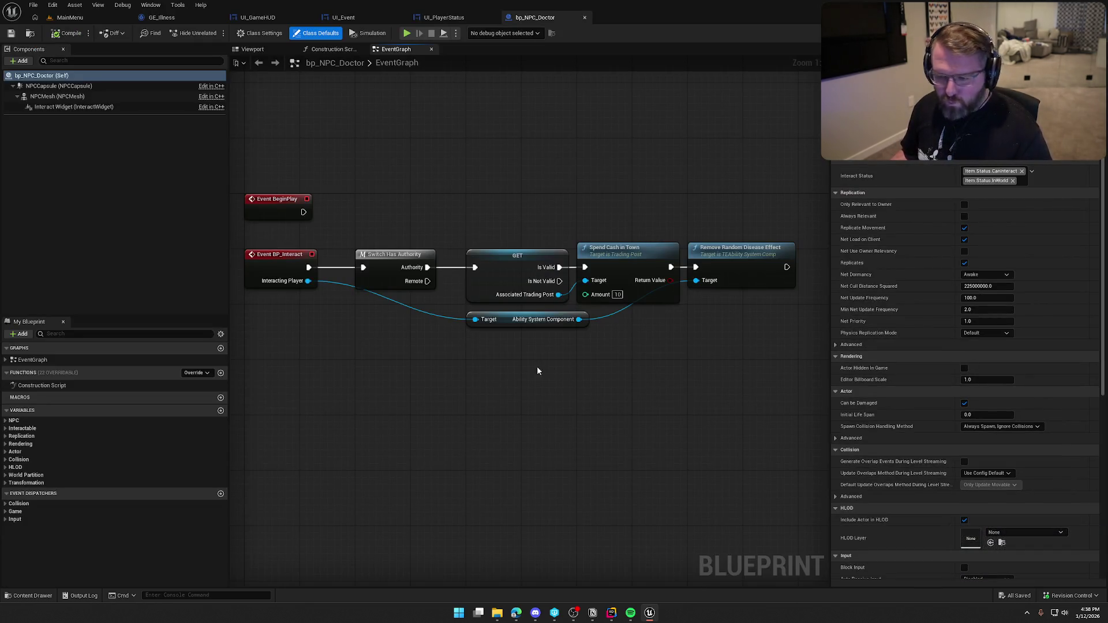
mouse_move(502, 392)
left_mouse_down()
mouse_move(468, 381)
mouse_move(374, 386)
left_mouse_up()
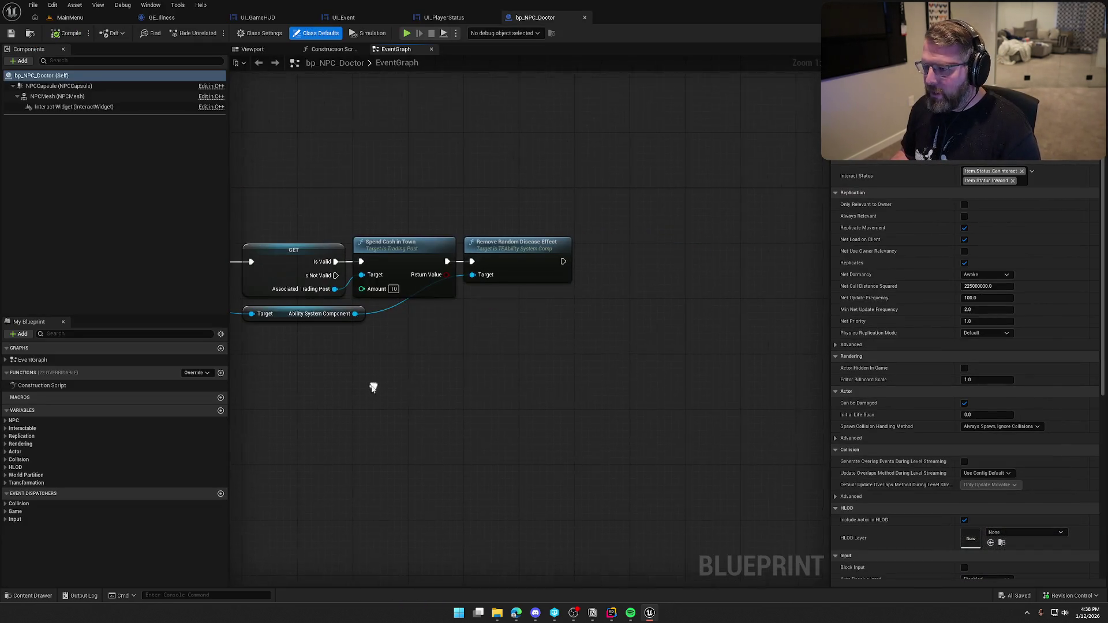
left_click_drag(521, 254, 697, 258)
left_click(545, 248)
left_click_drag(532, 271, 441, 279)
mouse_move(584, 258)
left_mouse_down()
mouse_move(522, 264)
mouse_move(564, 272)
mouse_move(637, 262)
mouse_move(596, 243)
left_mouse_up()
left_click_drag(576, 194, 627, 167)
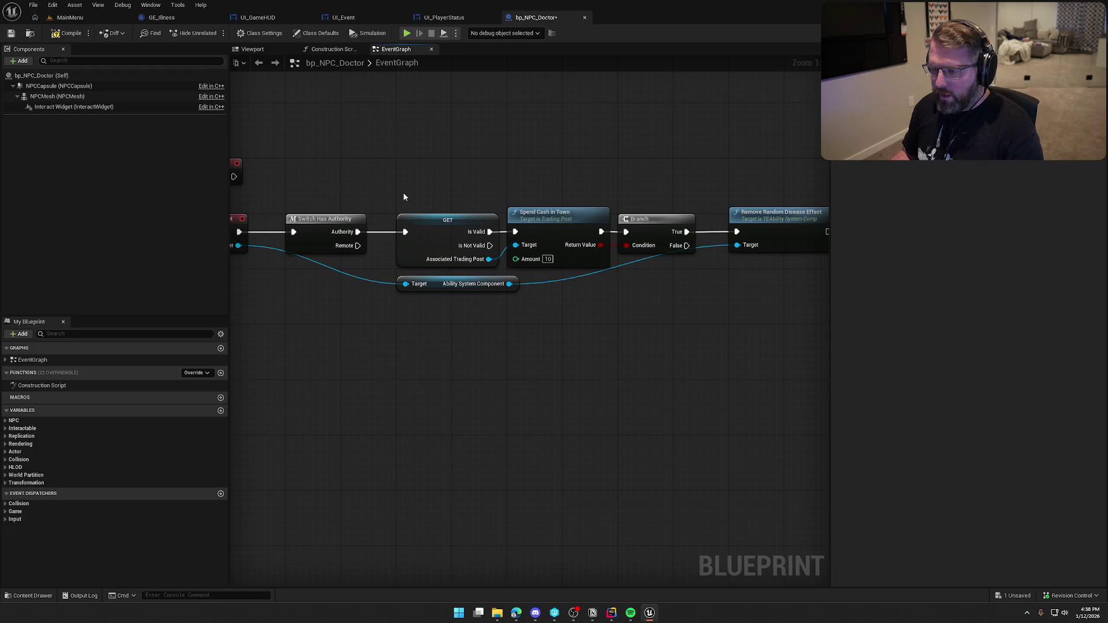
key("ctrl+s")
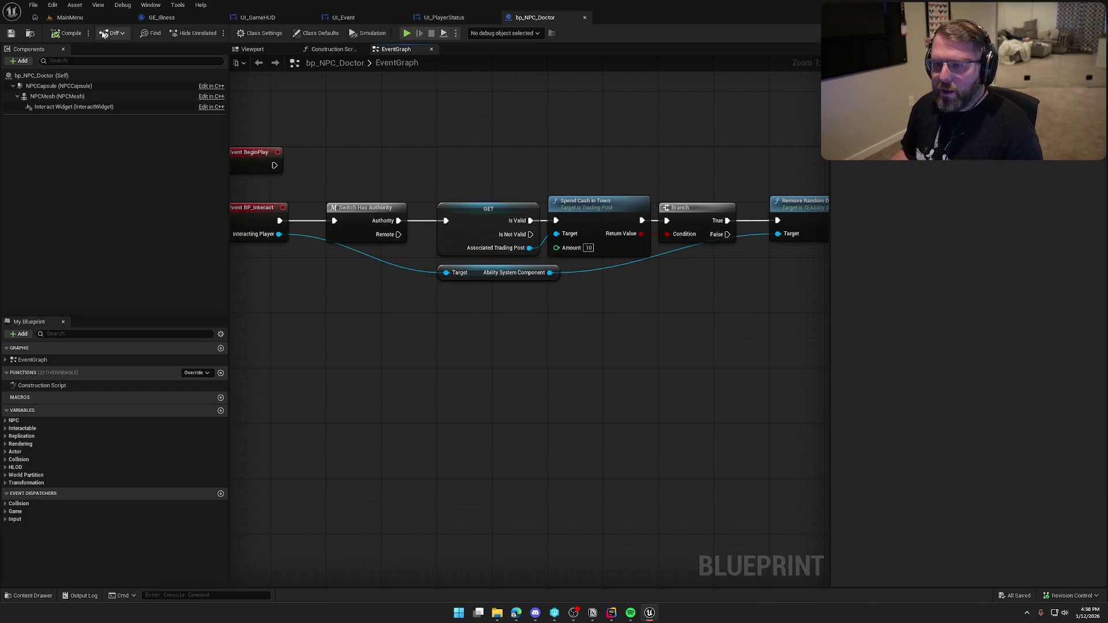
left_click(79, 19)
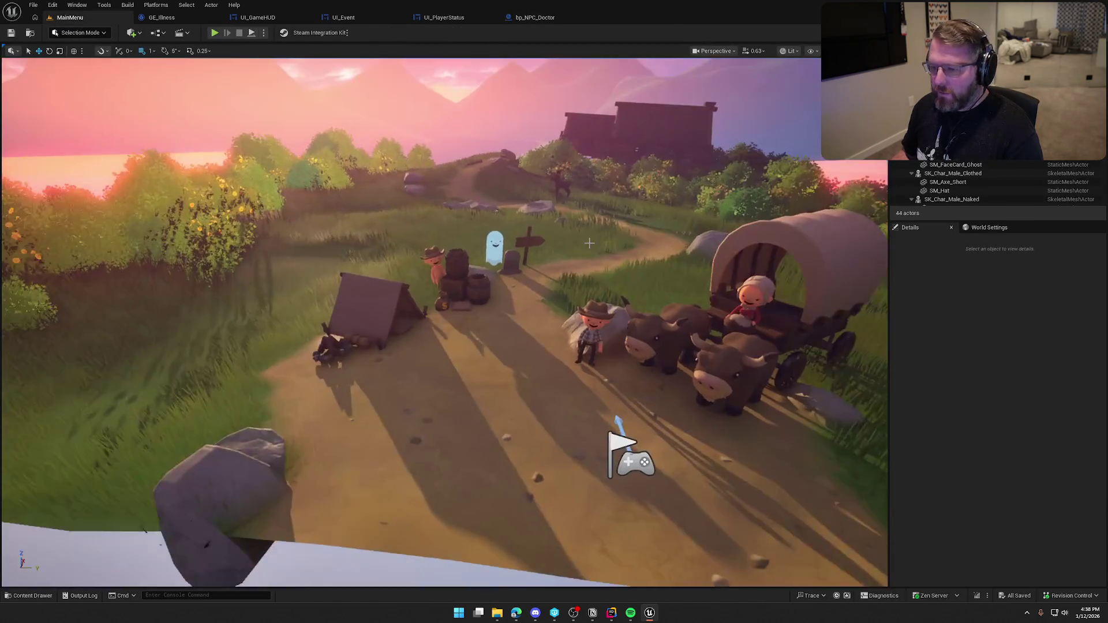
Step: Open bp_TradingPost from the GameWorld level and convert Event SpendCashInTown to a function
double_click(176, 447)
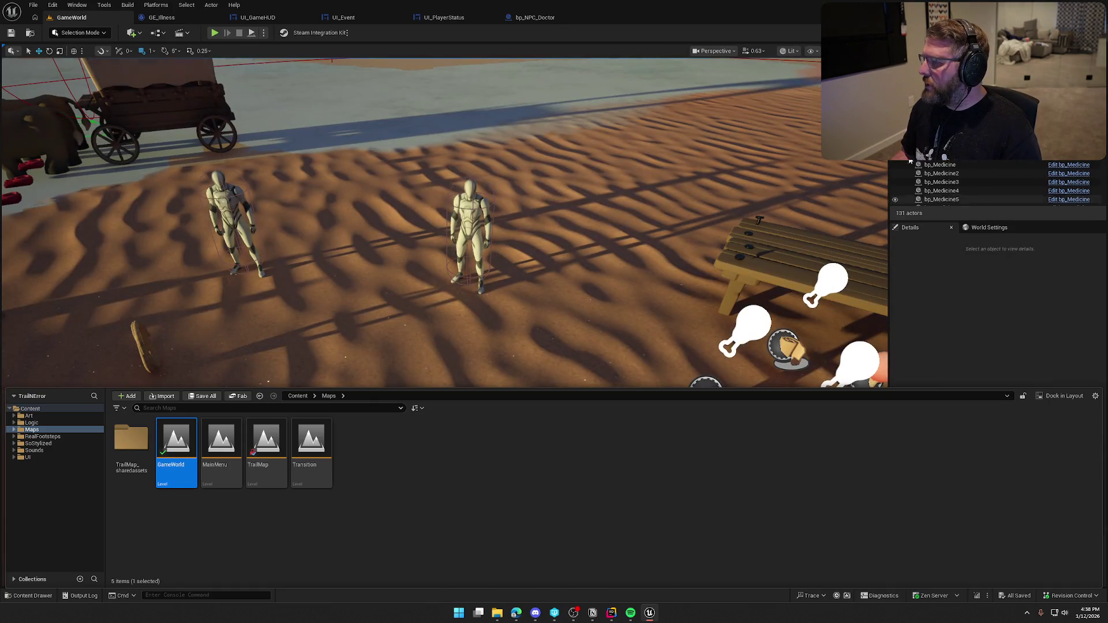
left_click(474, 200)
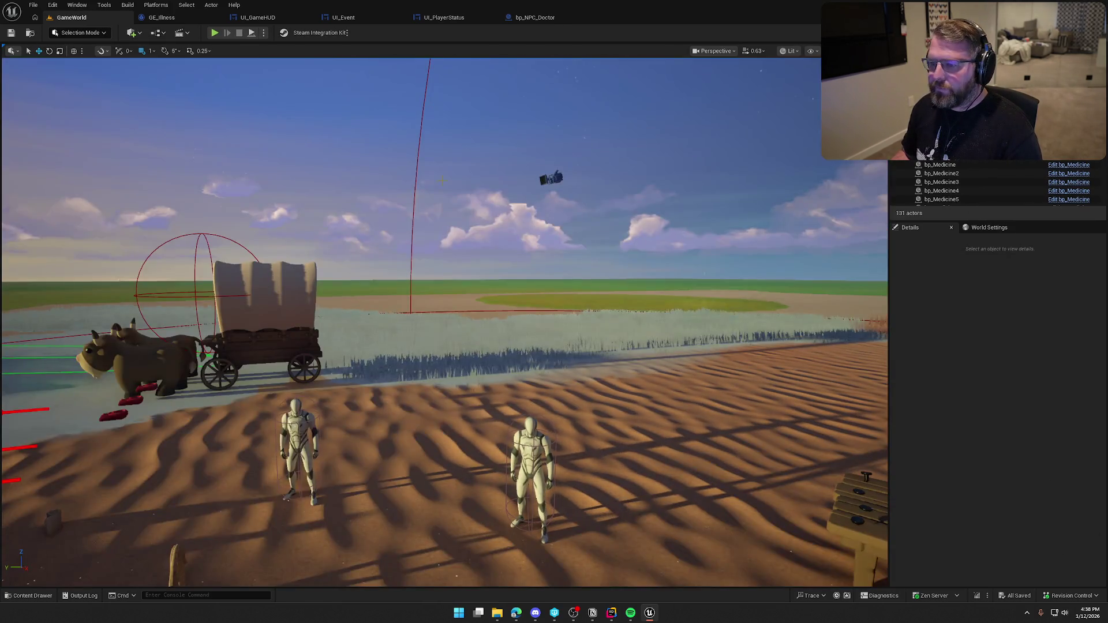
left_click(418, 147)
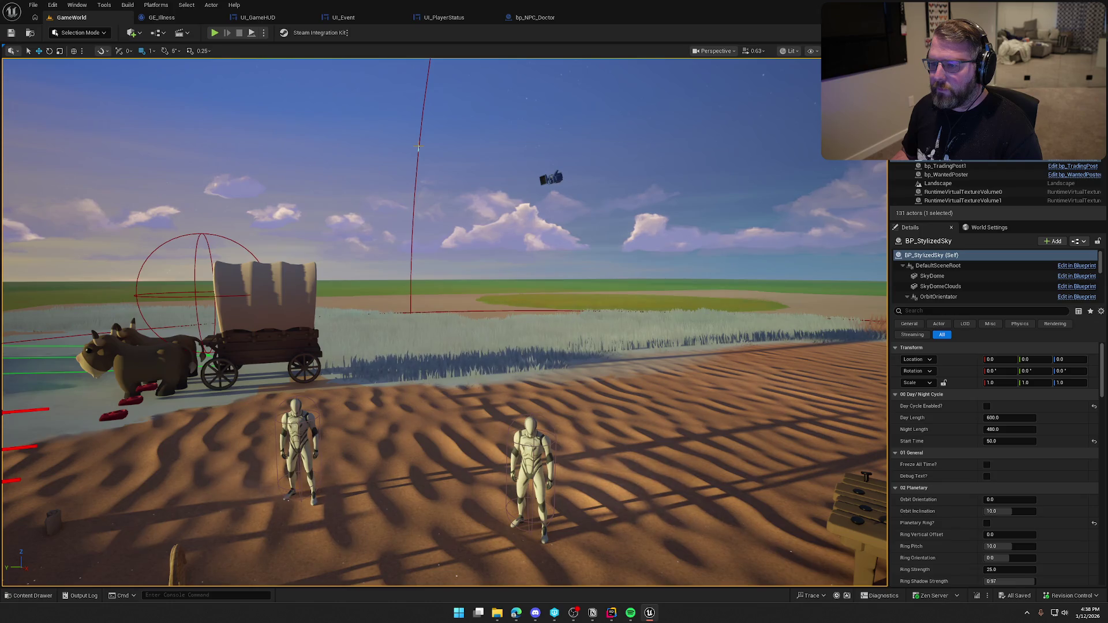
left_click(981, 166)
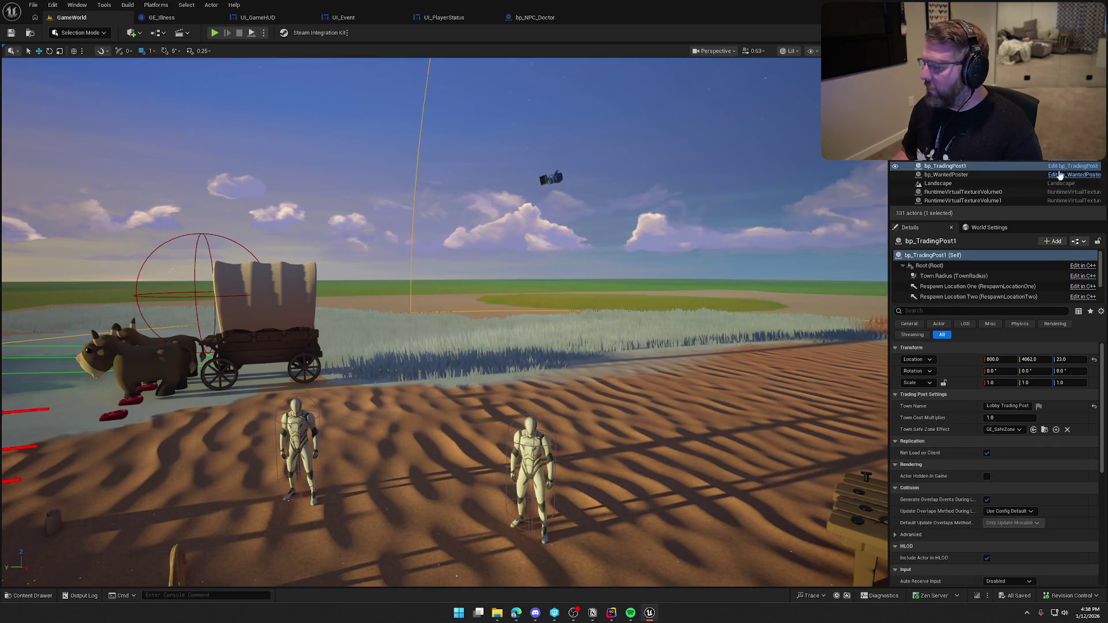
left_click(1082, 167)
left_click(344, 497)
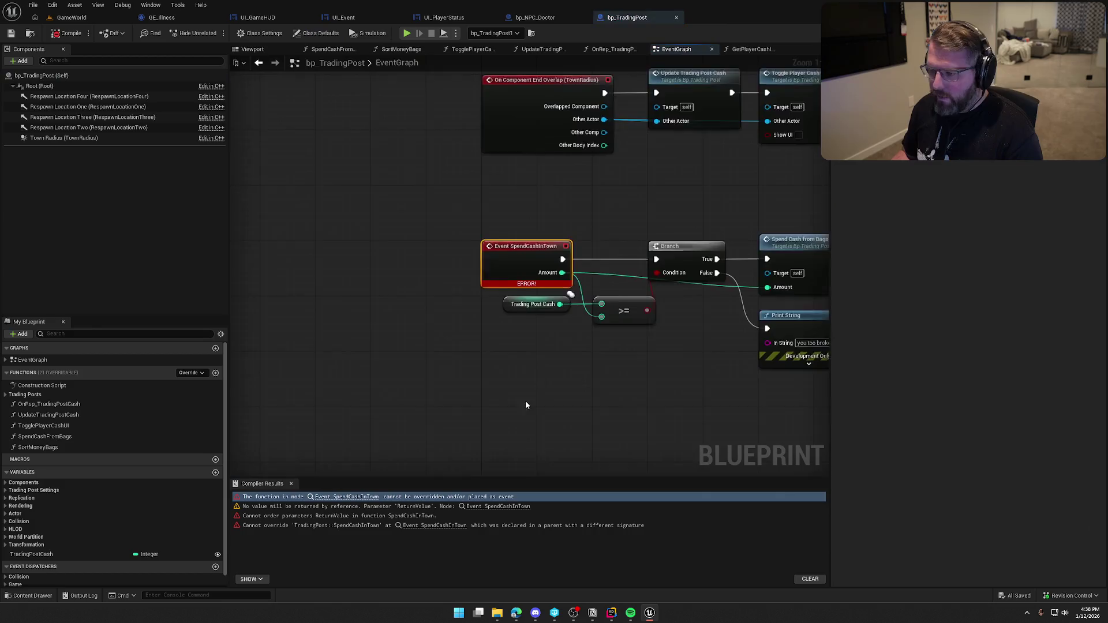
right_click(315, 238)
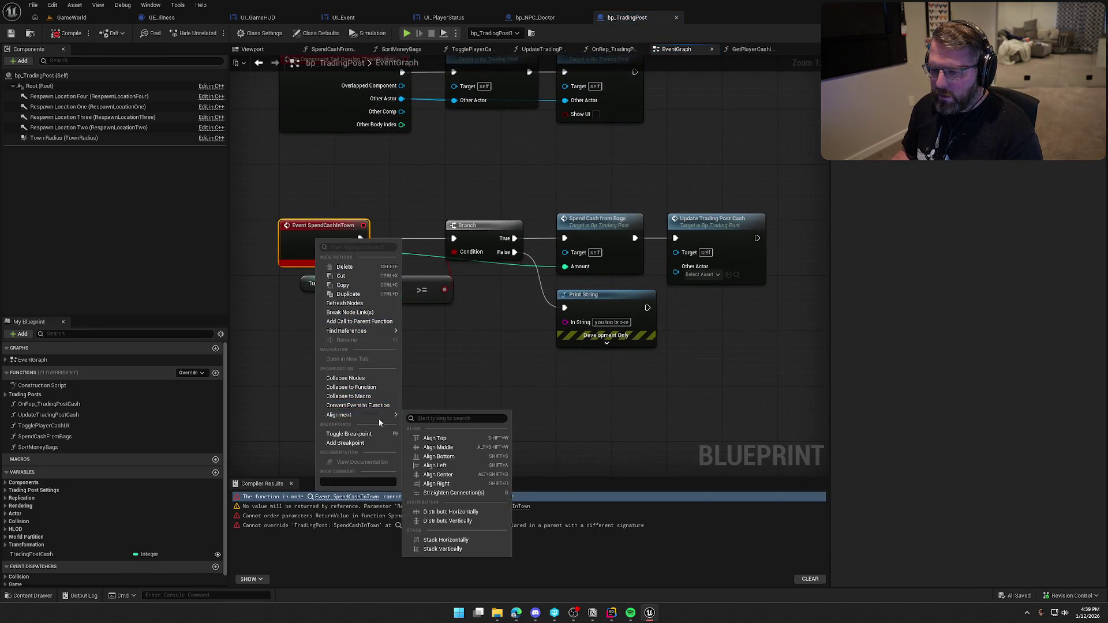
left_click(358, 405)
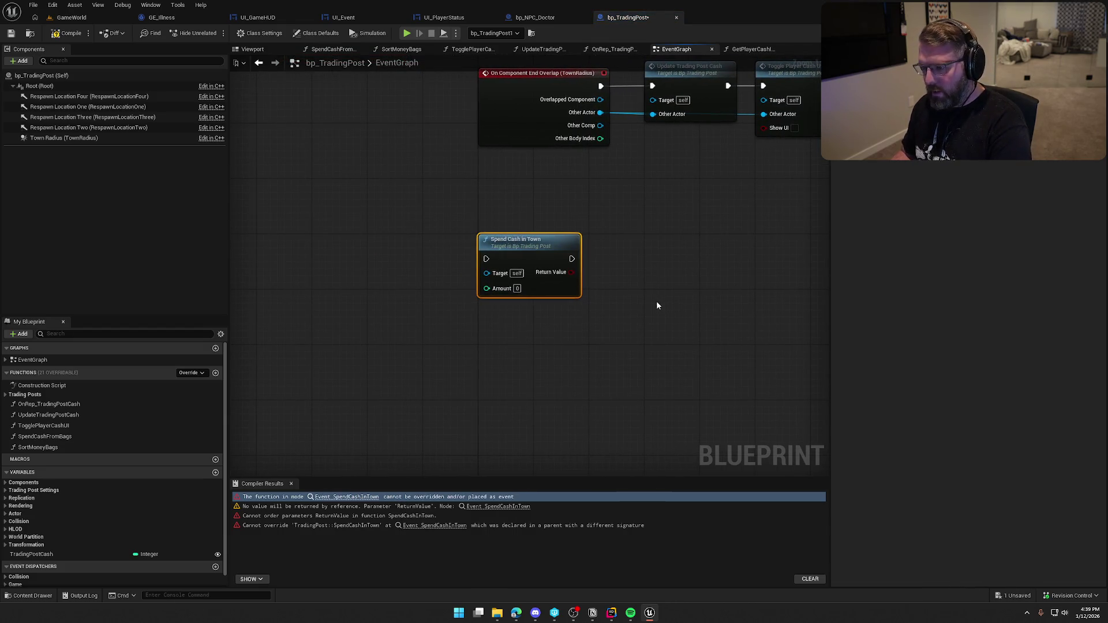
Step: Open the SpendCashInTown function graph and tidy its nodes
double_click(519, 242)
mouse_move(312, 241)
left_mouse_down()
mouse_move(331, 212)
mouse_move(306, 217)
left_mouse_up()
left_click(310, 185)
key("ctrl+a")
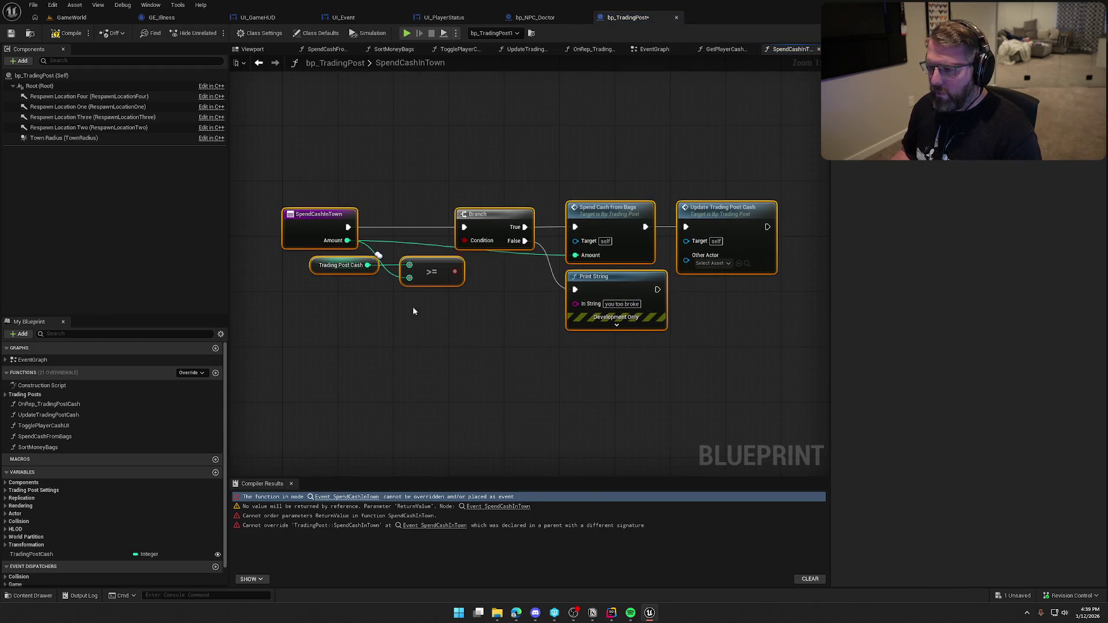
scroll(427, 323, "down", 6)
scroll(430, 334, "up", 4)
left_click(455, 321)
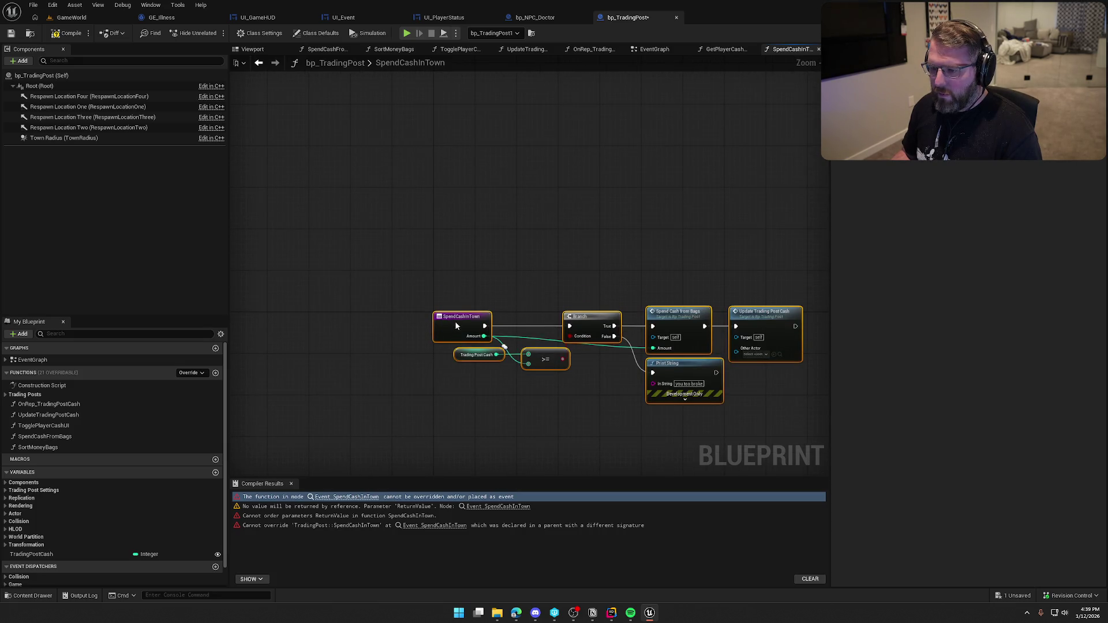
scroll(460, 241, "up", 3)
right_click(529, 324)
left_click(457, 314)
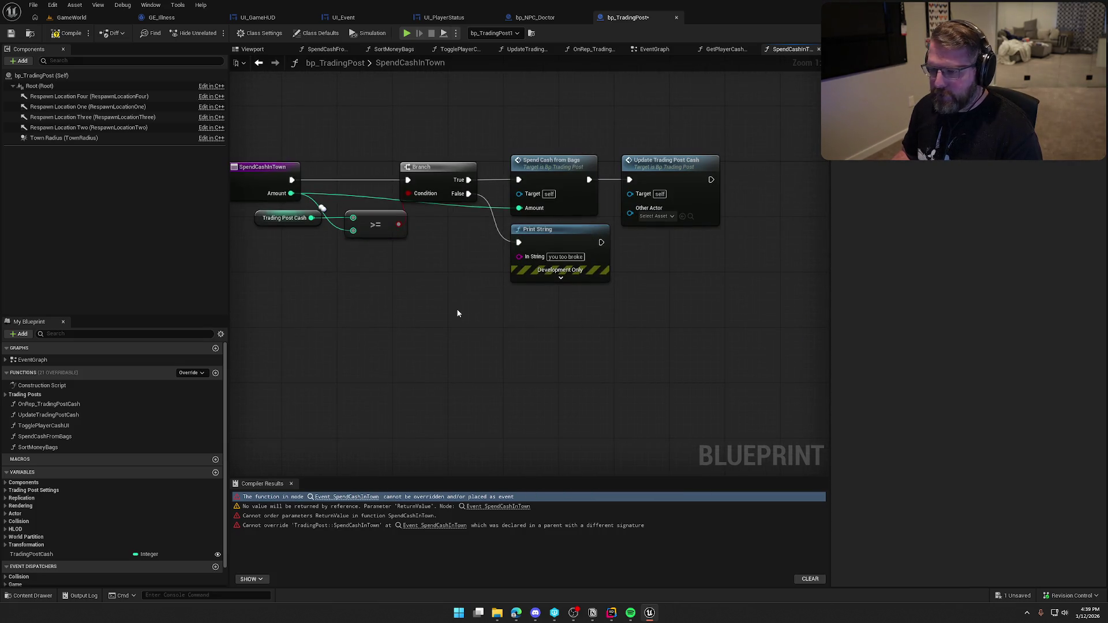
left_click(262, 180)
right_click(520, 312)
left_click(477, 331)
Step: Add a Return Node after Print String, leaving its return value false
right_click(481, 331)
type("return")
scroll(643, 444, "down", 5)
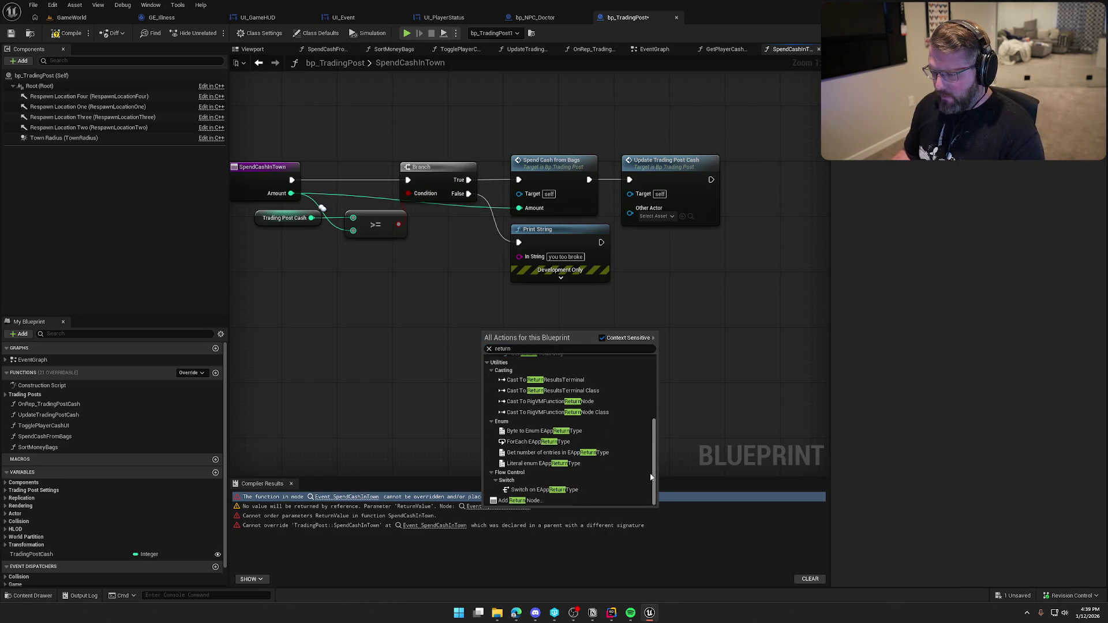
left_click(555, 498)
mouse_move(484, 346)
left_mouse_down()
mouse_move(570, 289)
mouse_move(603, 247)
left_mouse_up()
mouse_move(519, 359)
left_mouse_down()
mouse_move(669, 258)
mouse_move(654, 250)
left_mouse_up()
Step: Duplicate the Return Node, set it to true, and connect it after Update Trading Post Cash
left_click_drag(651, 321, 610, 330)
key("ctrl+w")
left_click(676, 252)
left_click_drag(633, 236, 569, 229)
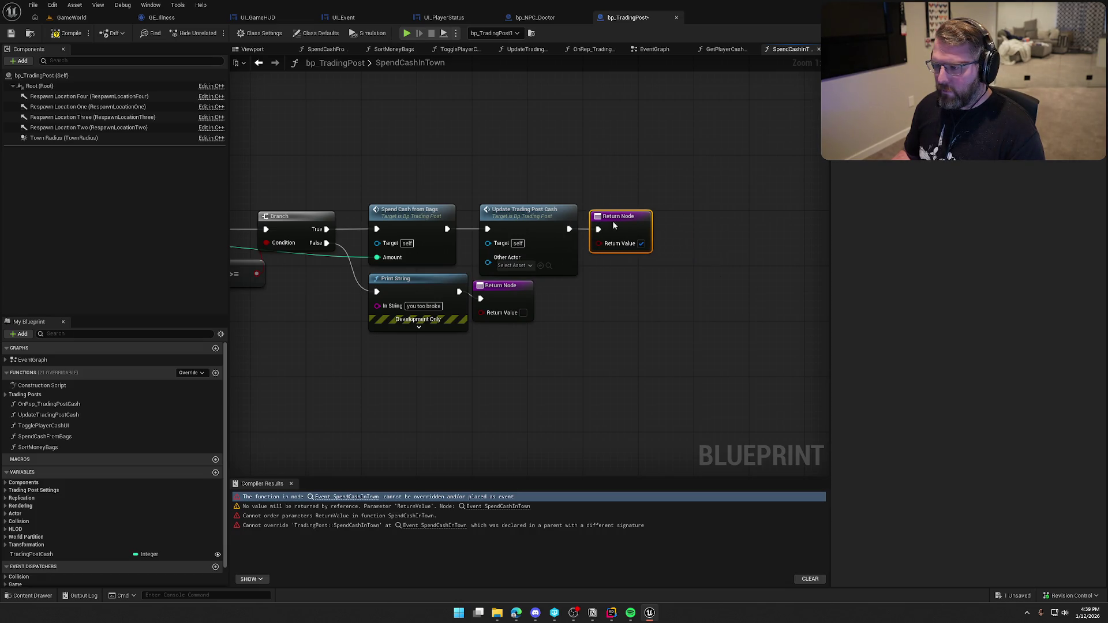
left_click_drag(618, 182, 758, 183)
Step: Compile bp_TradingPost, checking out the asset, and return to the GameWorld level
left_click(66, 33)
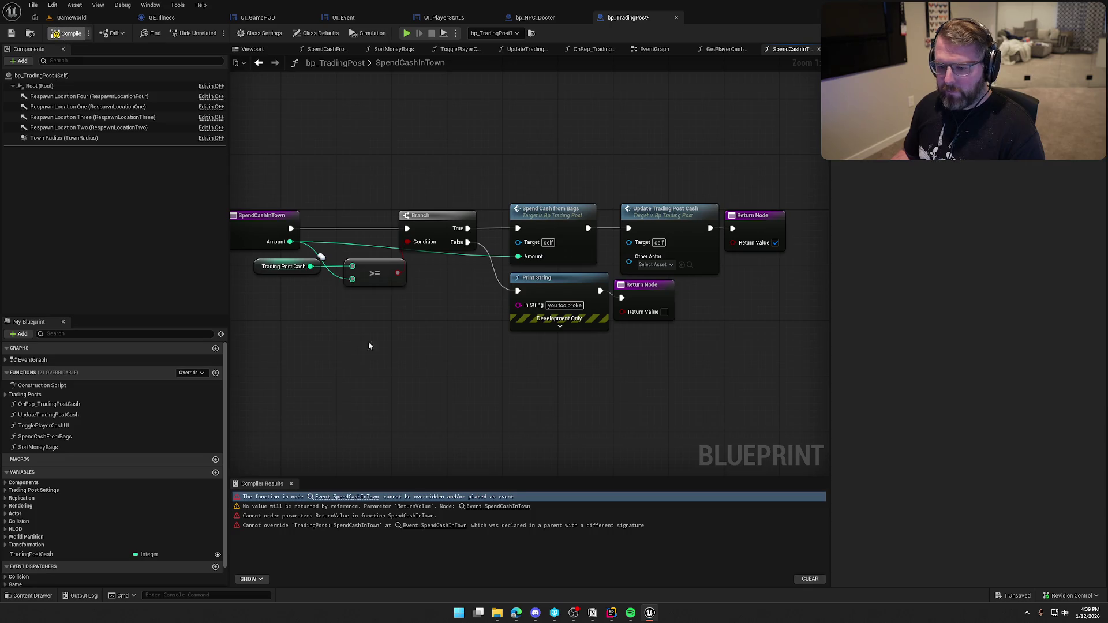
left_click(566, 403)
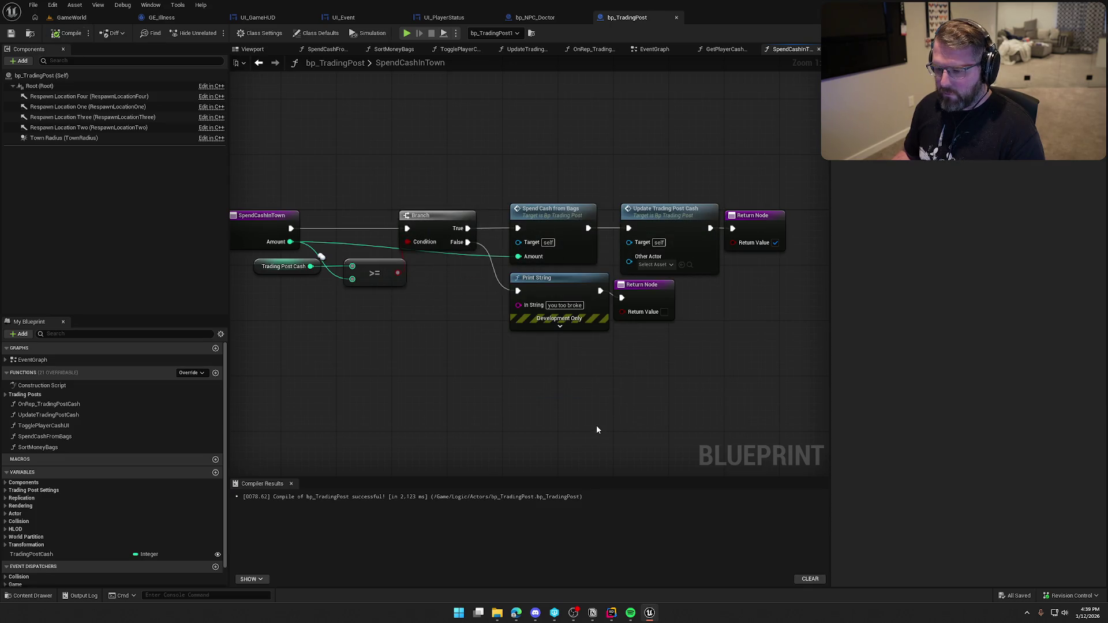
left_click(290, 484)
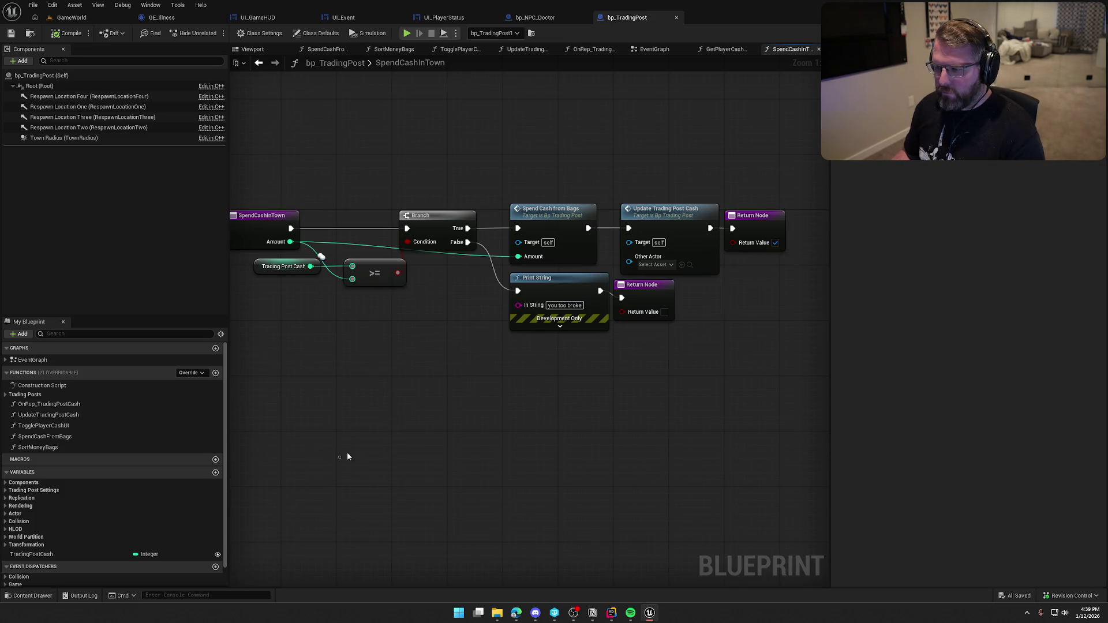
left_click(72, 17)
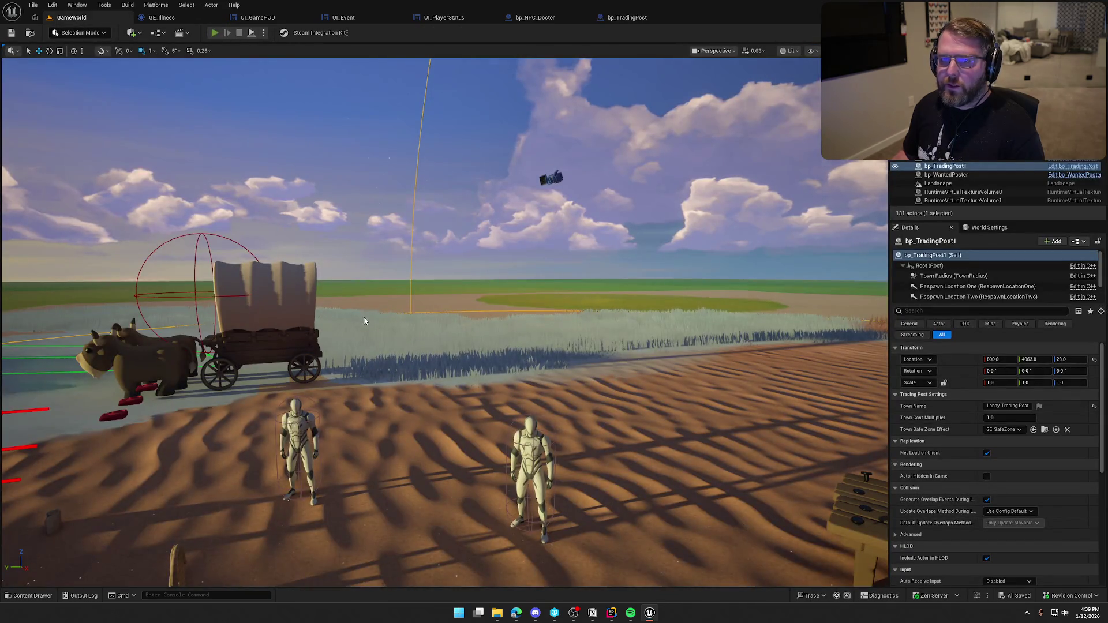
Step: Start play mode and pick up and throw a money bag twice
key("alt+p")
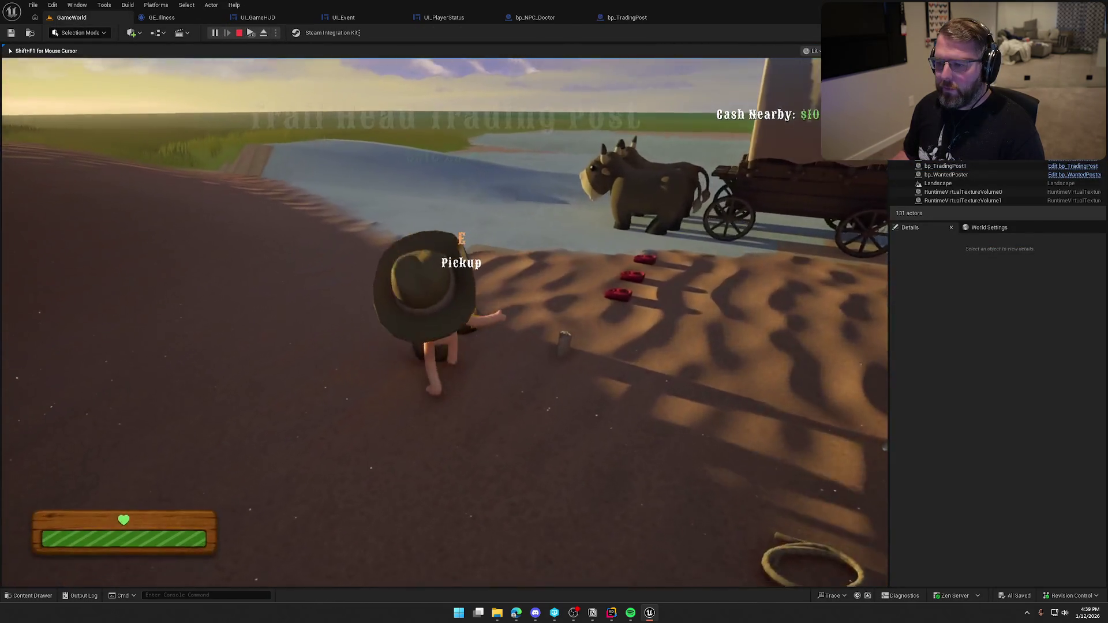
key("e")
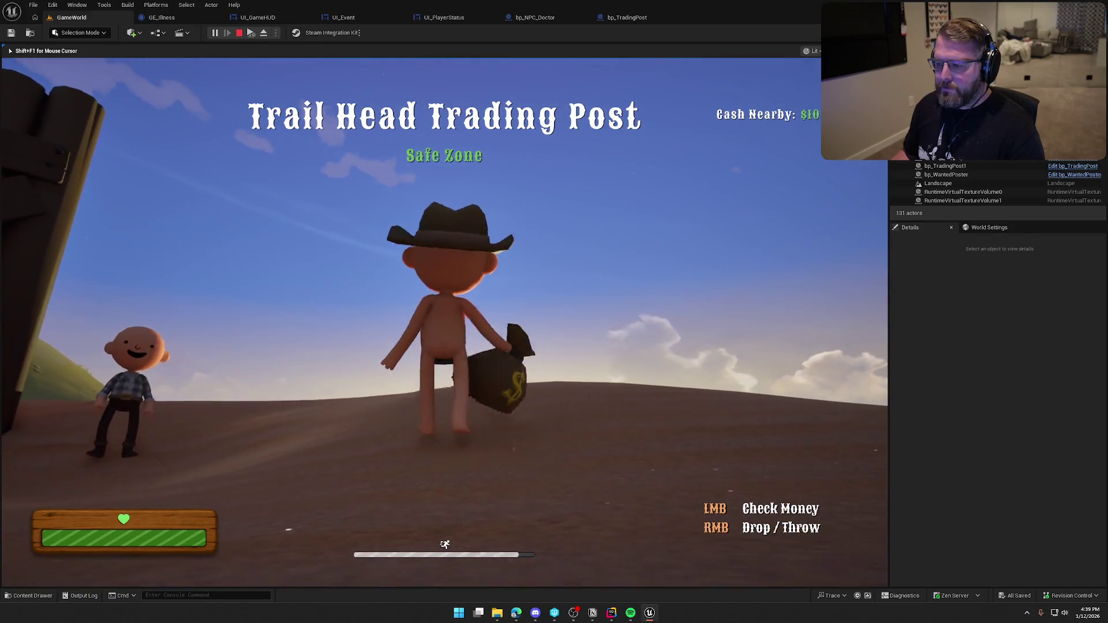
right_click(444, 314)
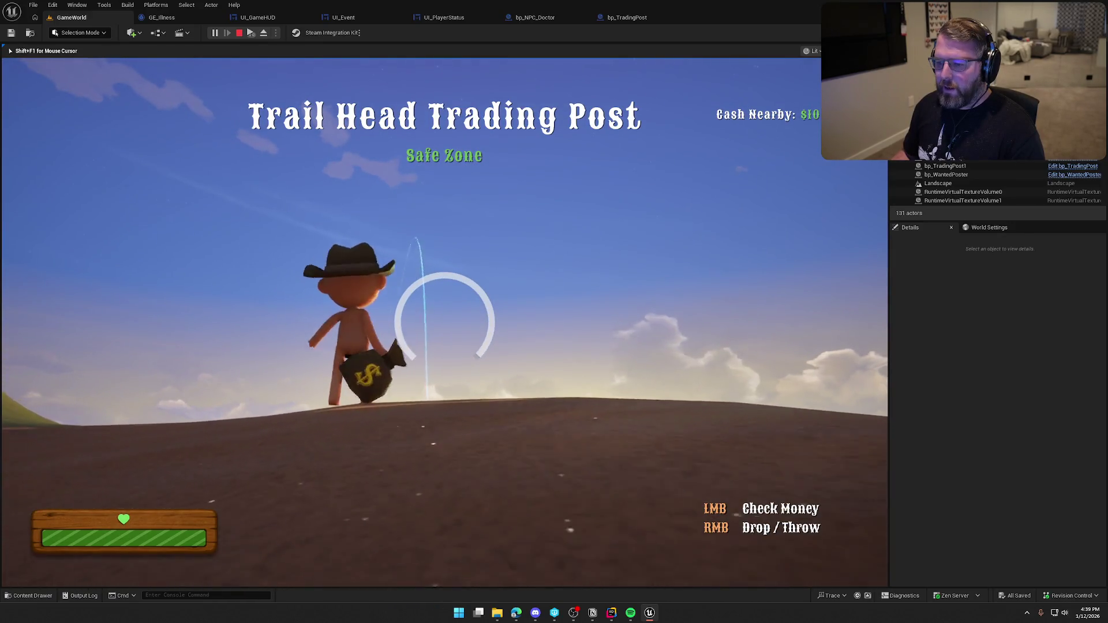
key("shift+w")
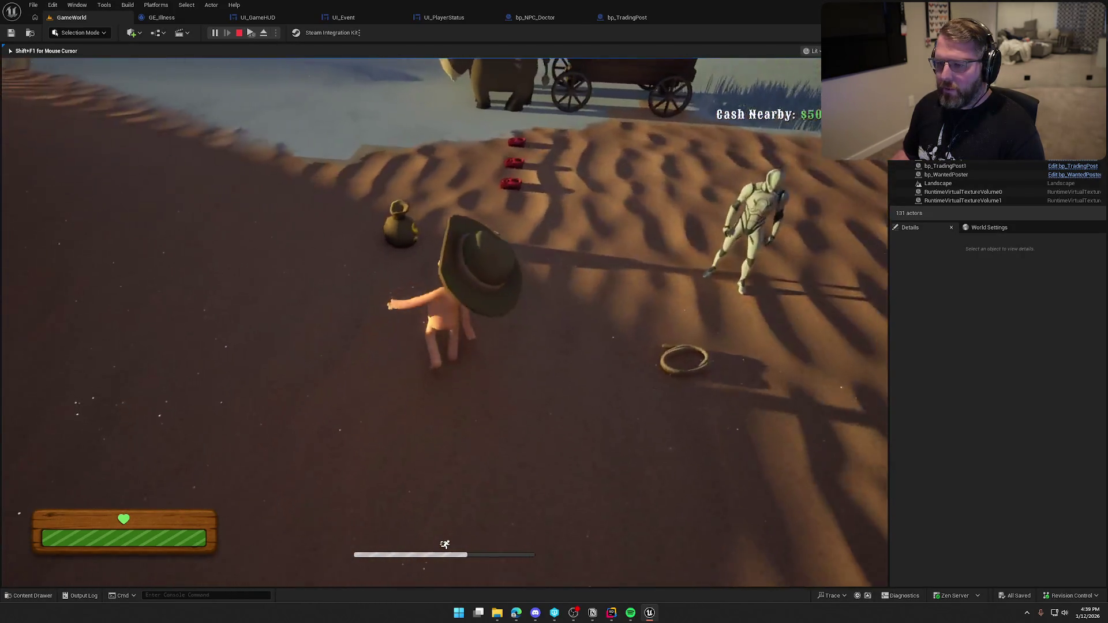
key("e")
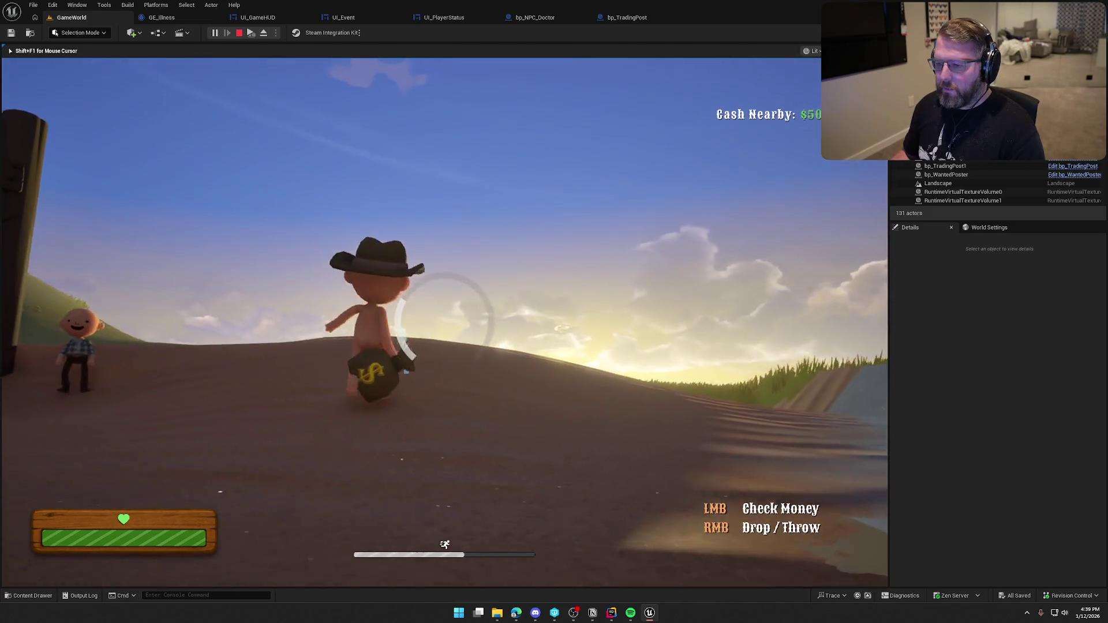
right_click(444, 324)
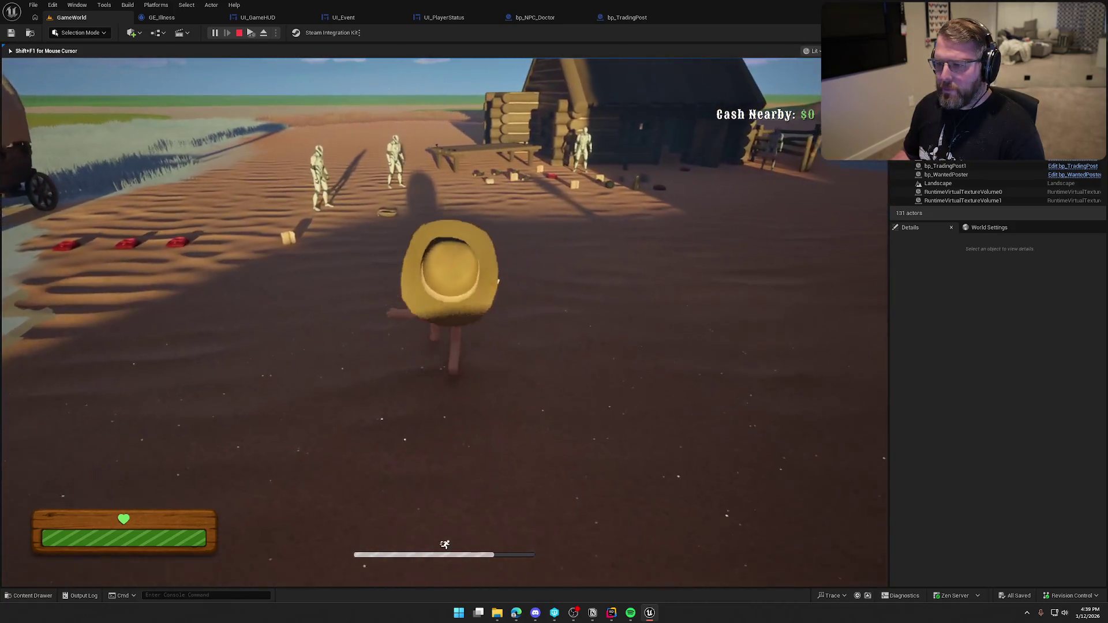
Step: Talk to the NPC near the trading post twice and see the 'you too broke' message
key("w")
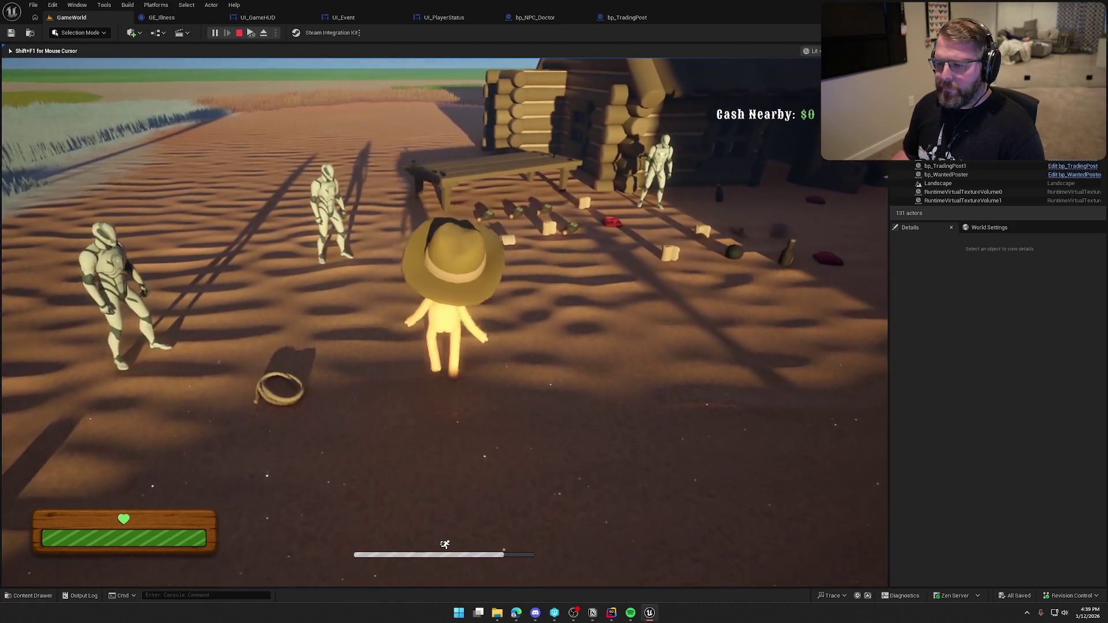
key("e")
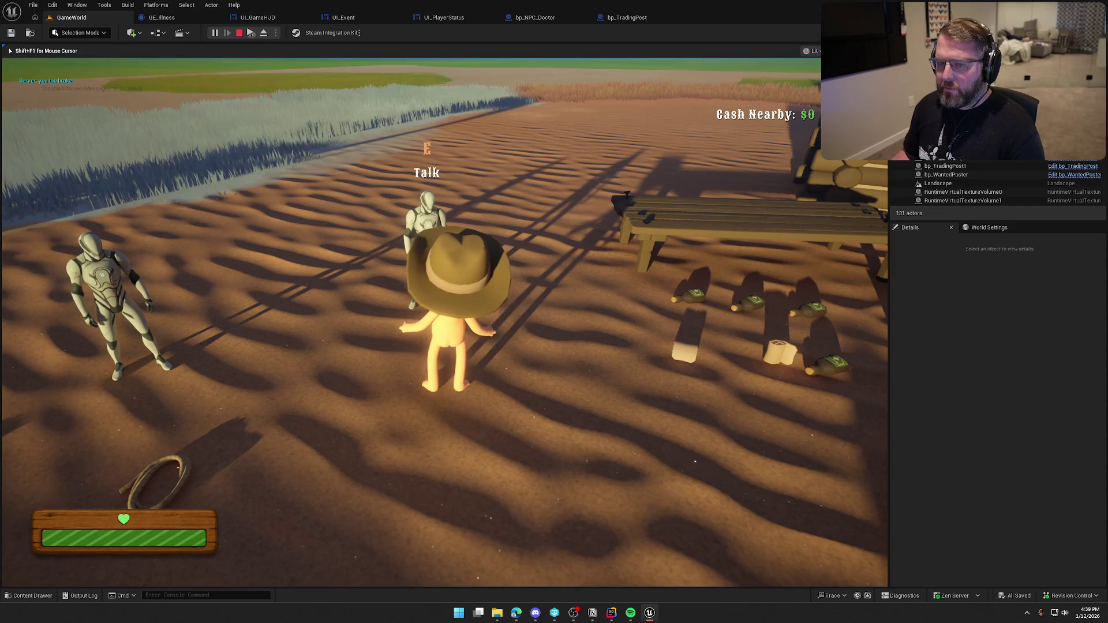
key("w")
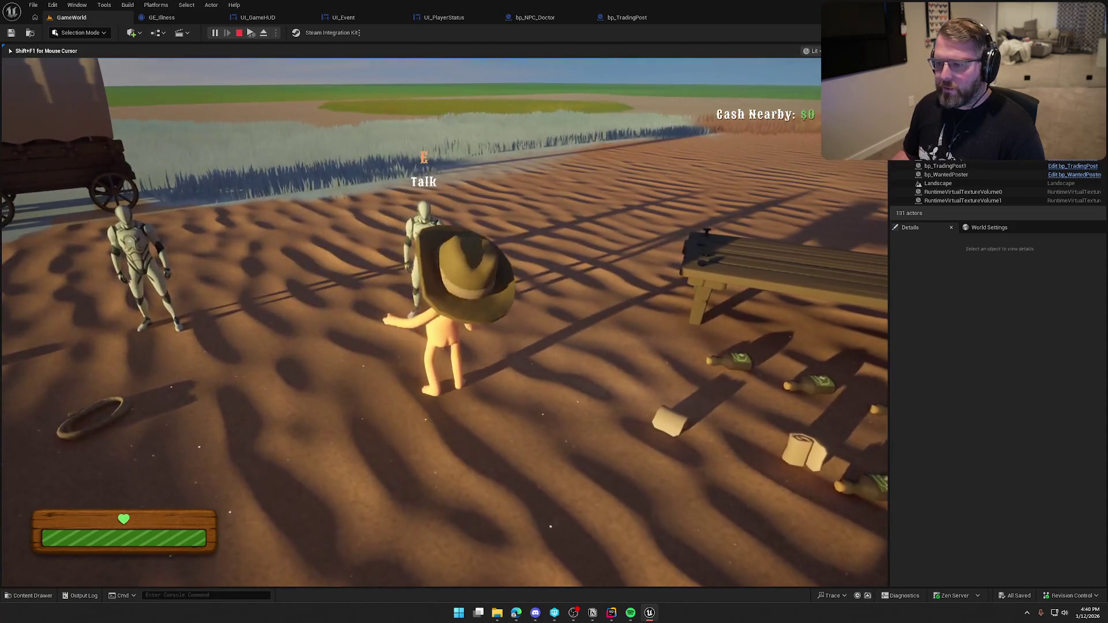
key("e")
key("e")
Step: Run across town to the bottles, grab the money bag, and throw it toward the trading post
key("shift+w")
key("shift+w")
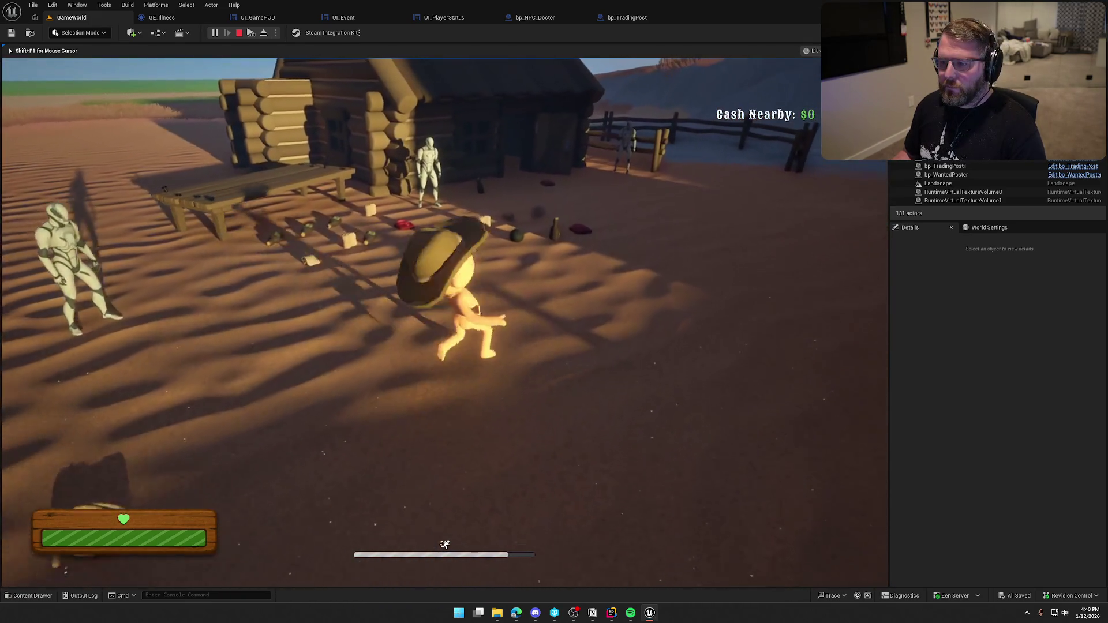
key("shift+w")
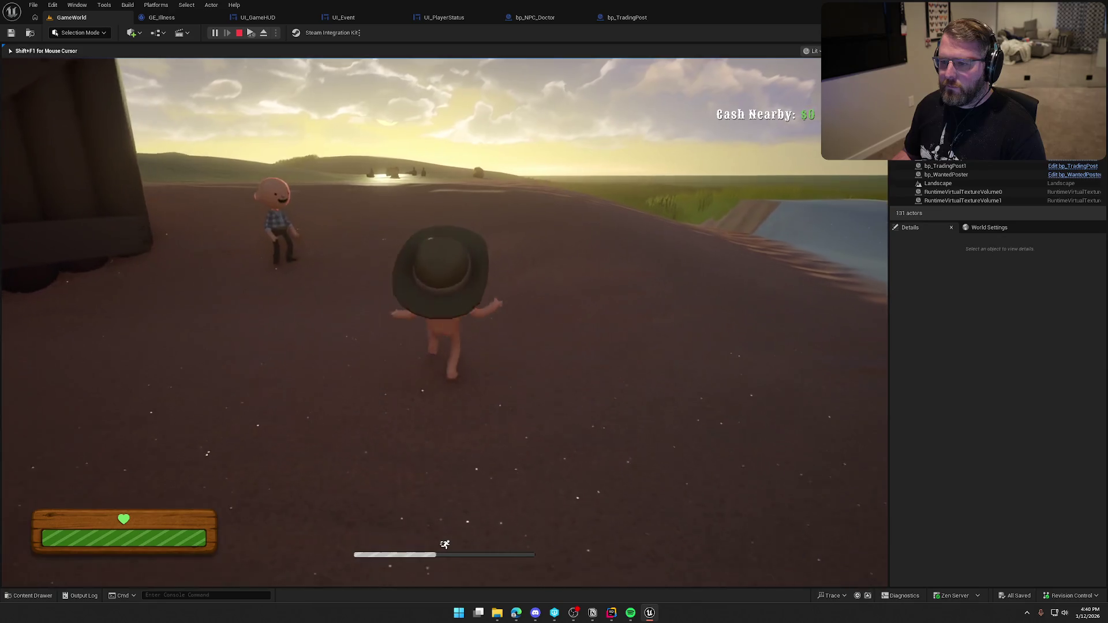
key("w")
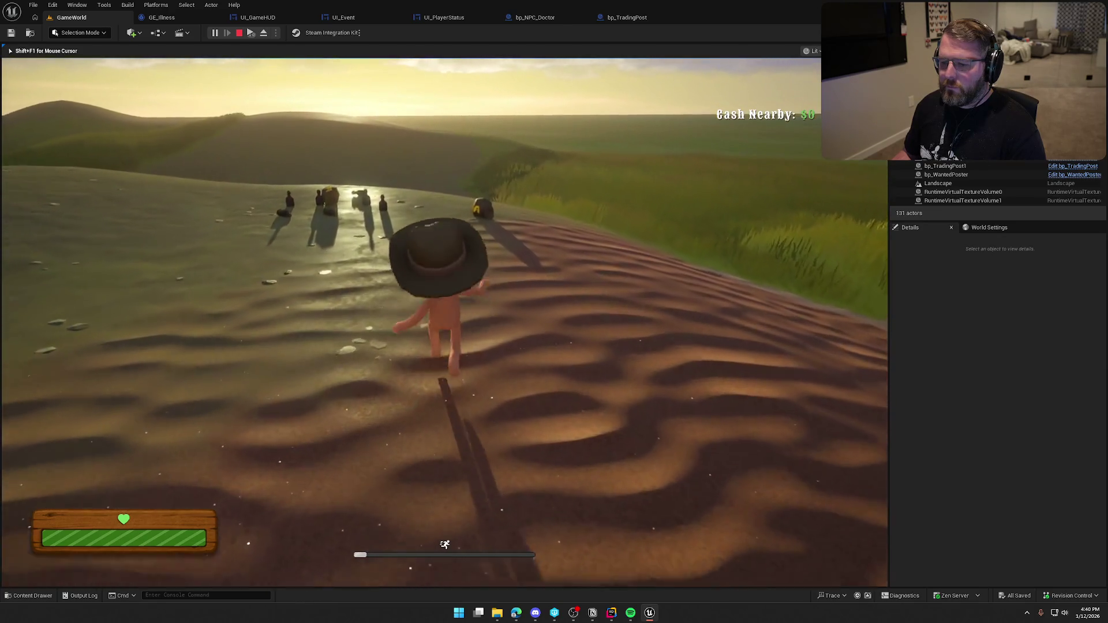
key("w")
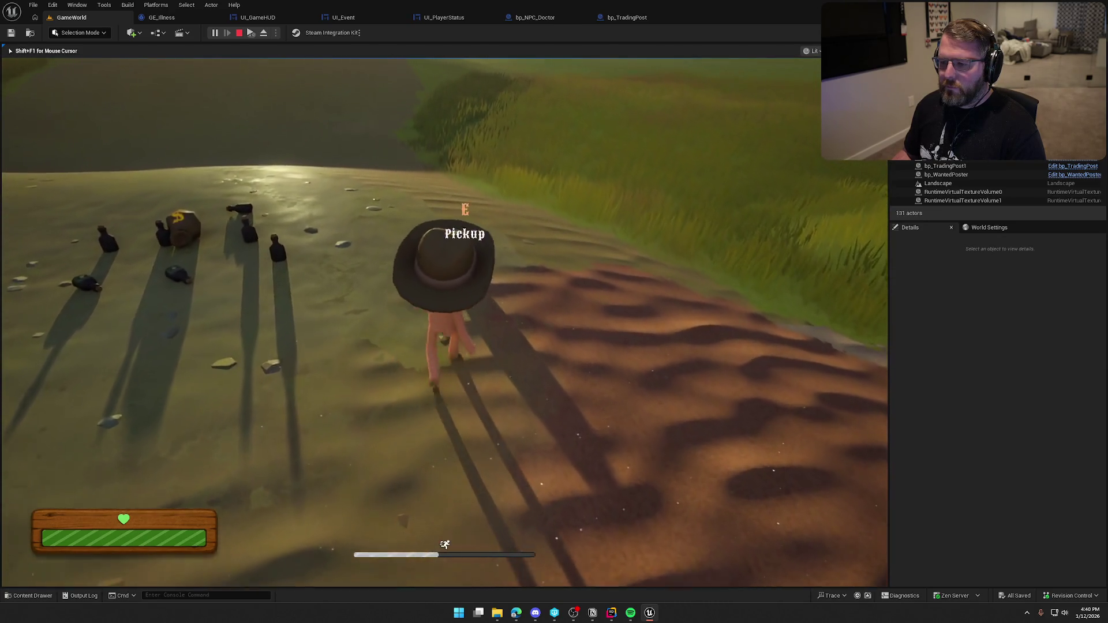
key("e")
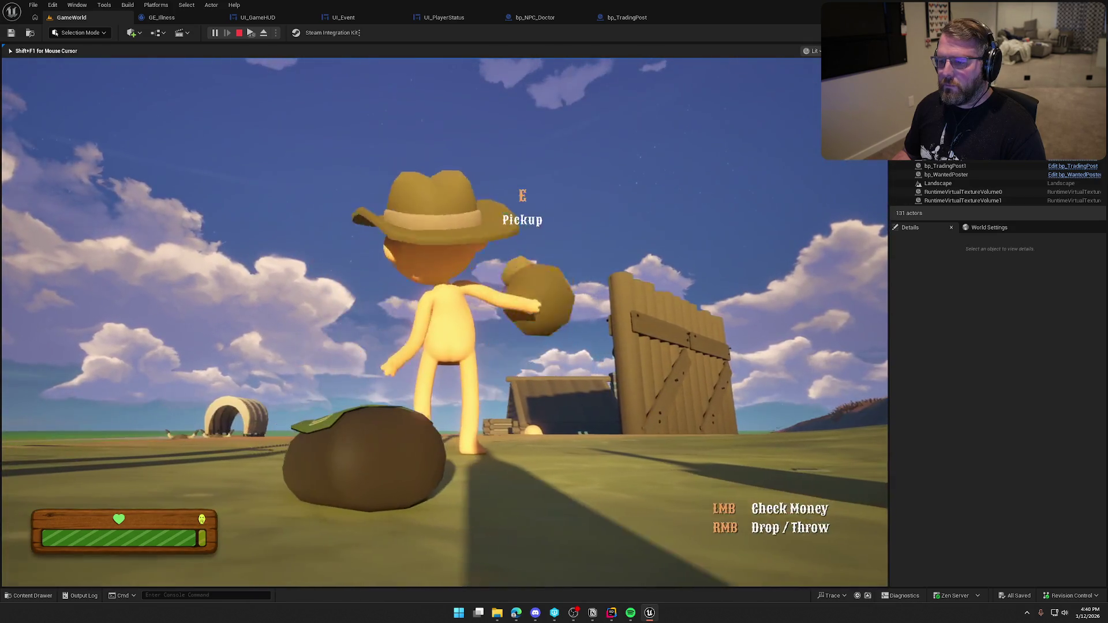
right_click(445, 322)
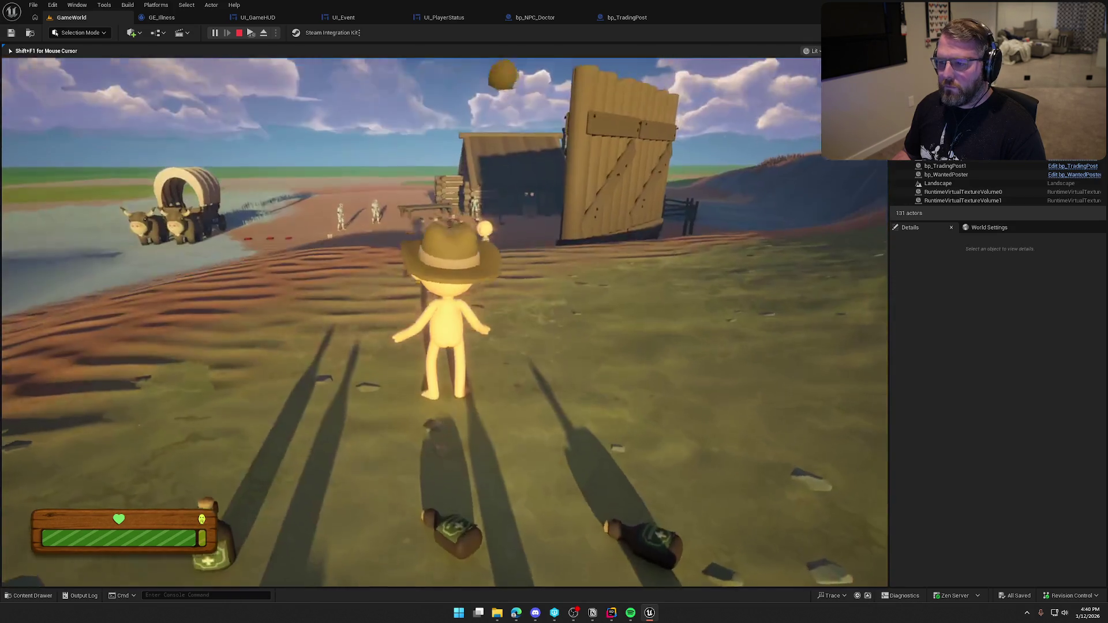